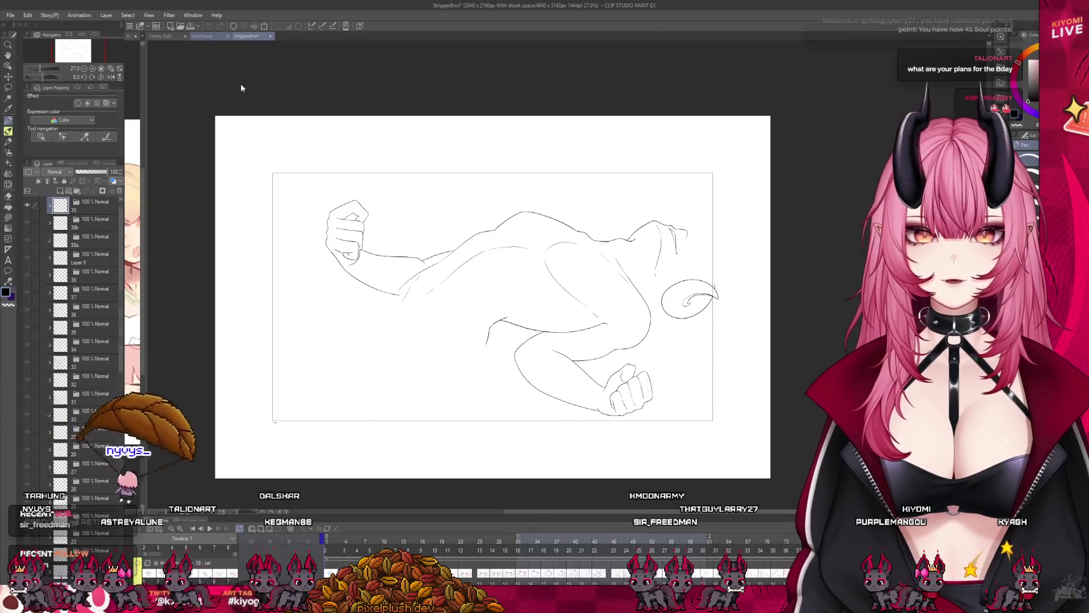
# - Preview the animation playback, then close the Ironmouse and StripperEnvi documents
pyautogui.click(210, 529)
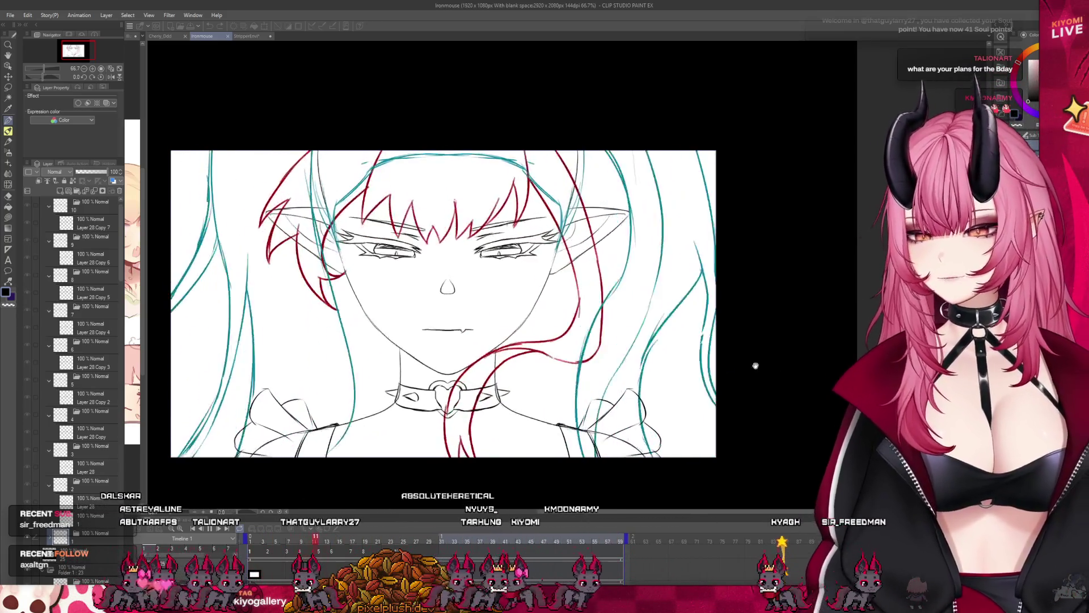
pyautogui.click(210, 529)
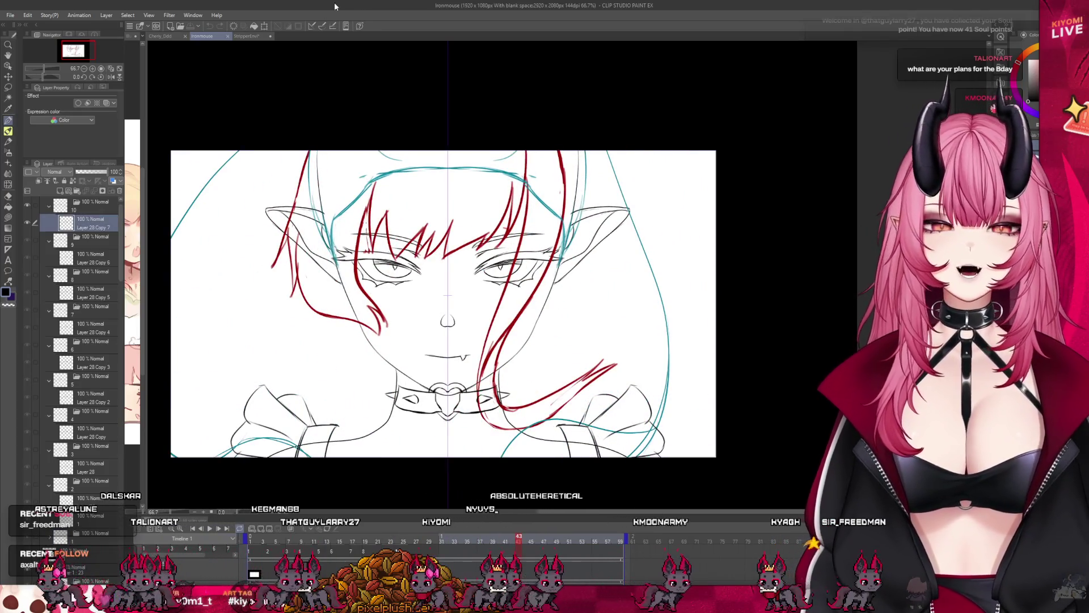
pyautogui.click(228, 36)
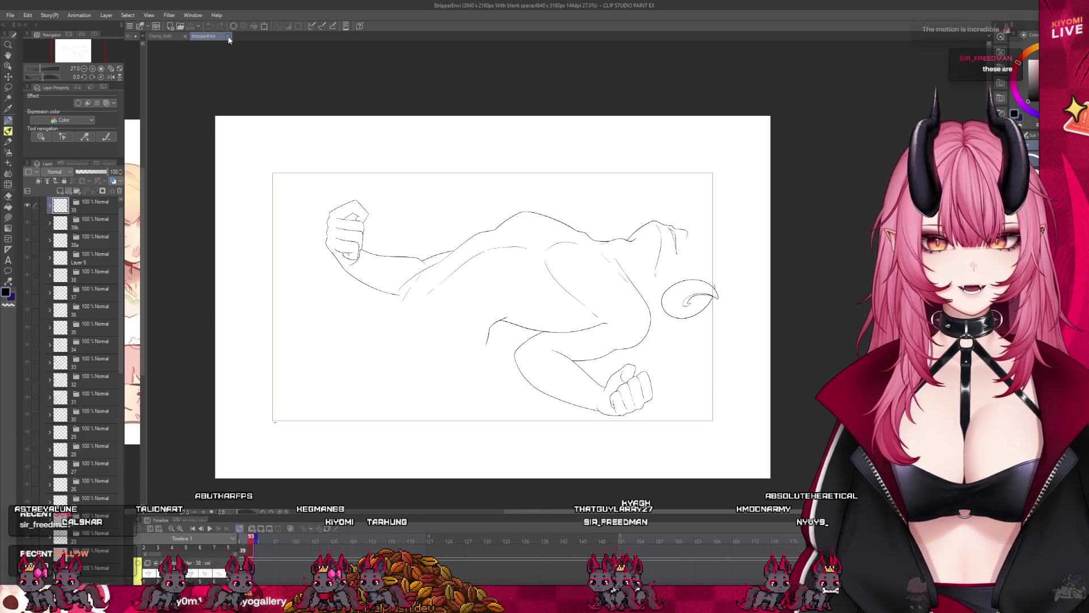
pyautogui.click(228, 36)
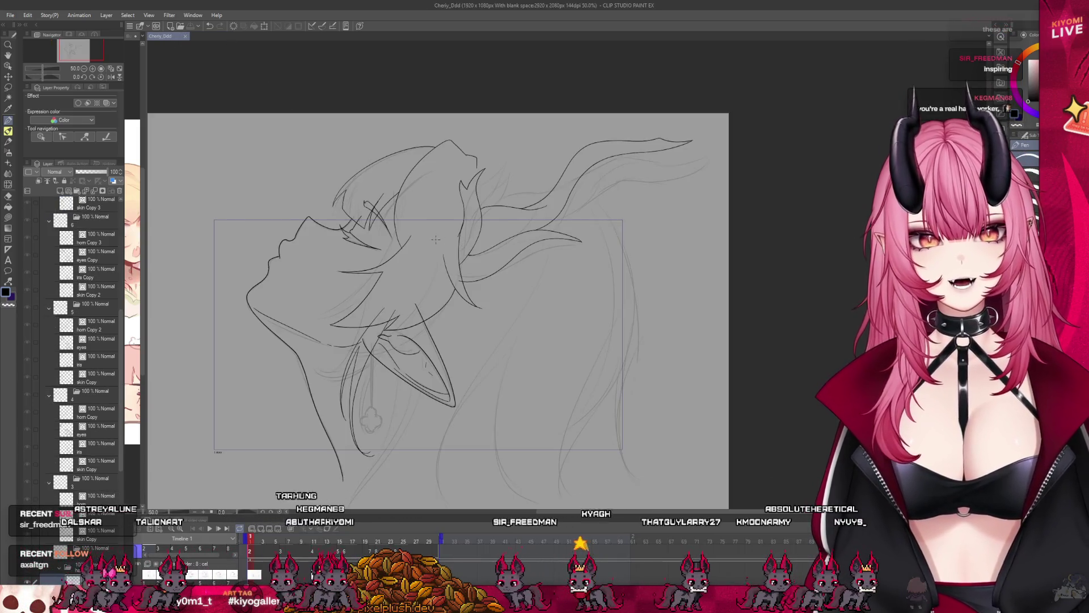
# - Zoom in on the ear and switch to the Eraser tool
pyautogui.scroll(3, 437, 273)
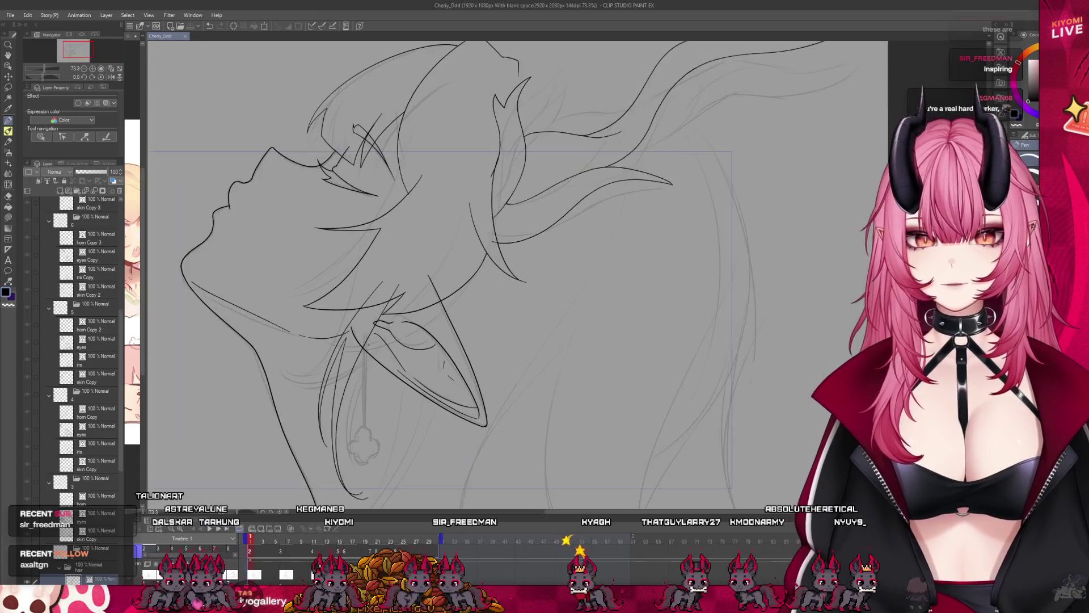
pyautogui.scroll(-5, 437, 273)
pyautogui.scroll(5, 354, 411)
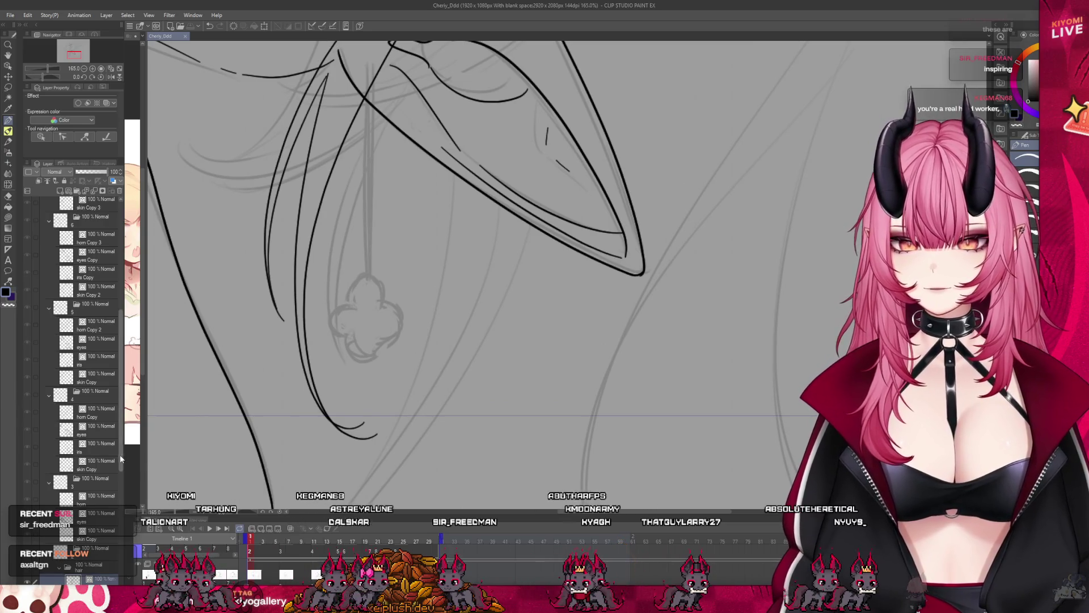
pyautogui.scroll(-3, 120, 454)
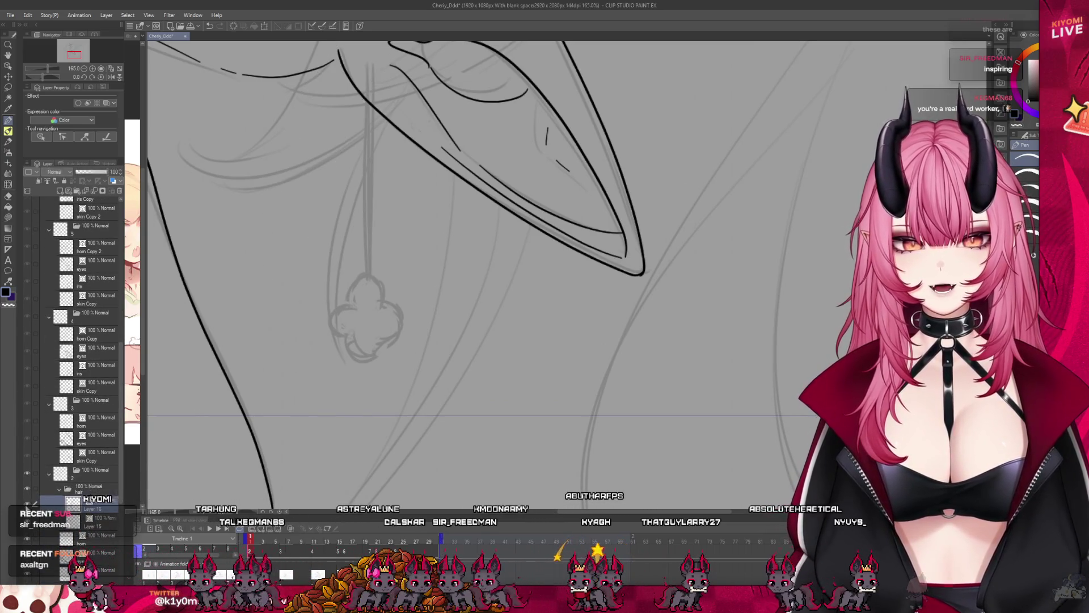
pyautogui.click(8, 195)
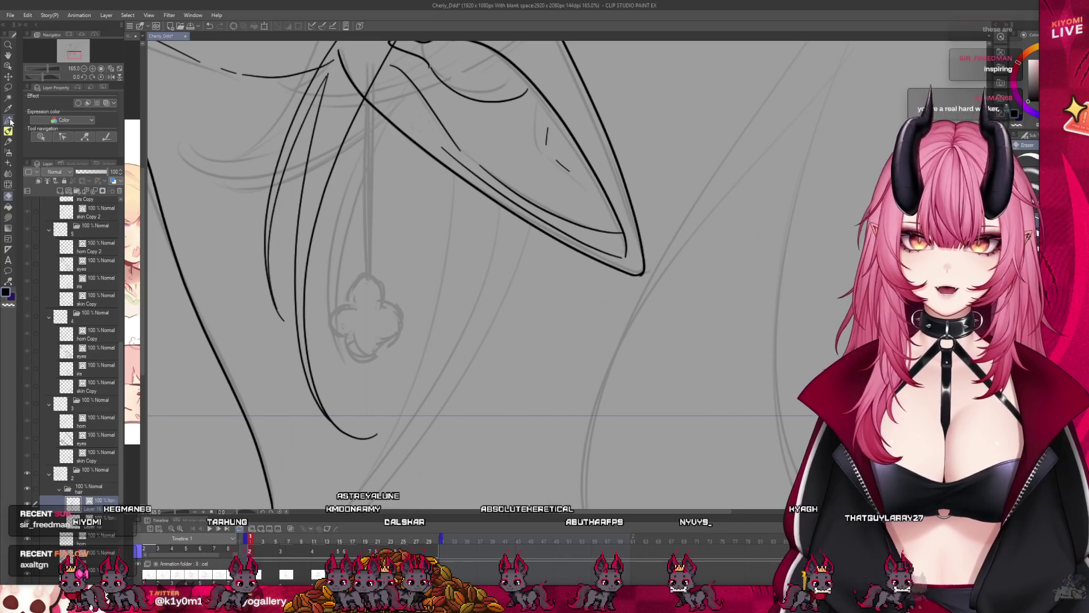
# - Widen the Sub View panel to show more of the character reference artwork
pyautogui.scroll(2, 321, 293)
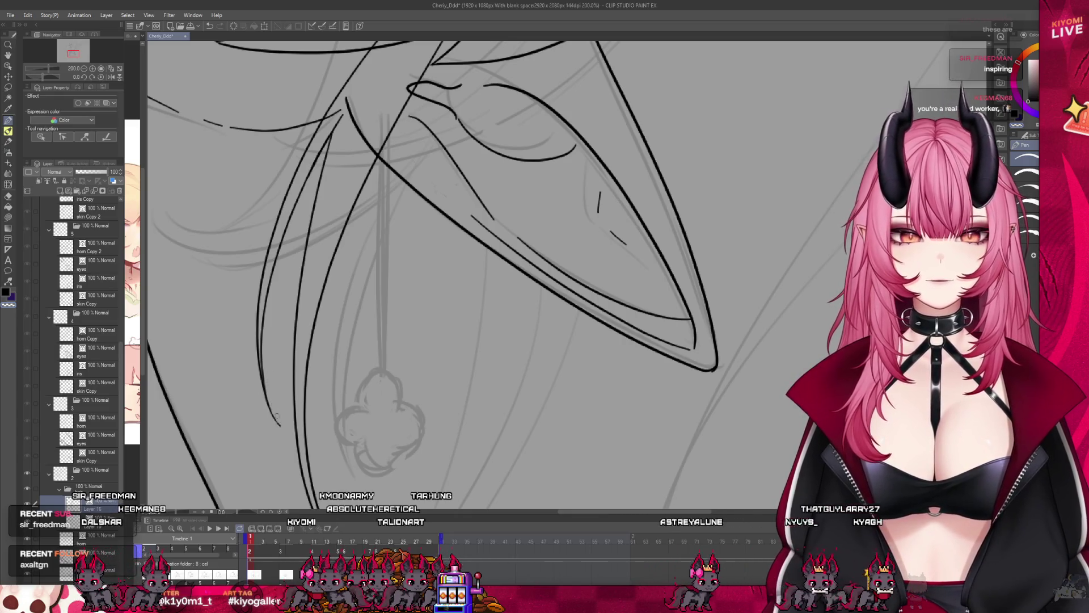
pyautogui.scroll(-5, 351, 393)
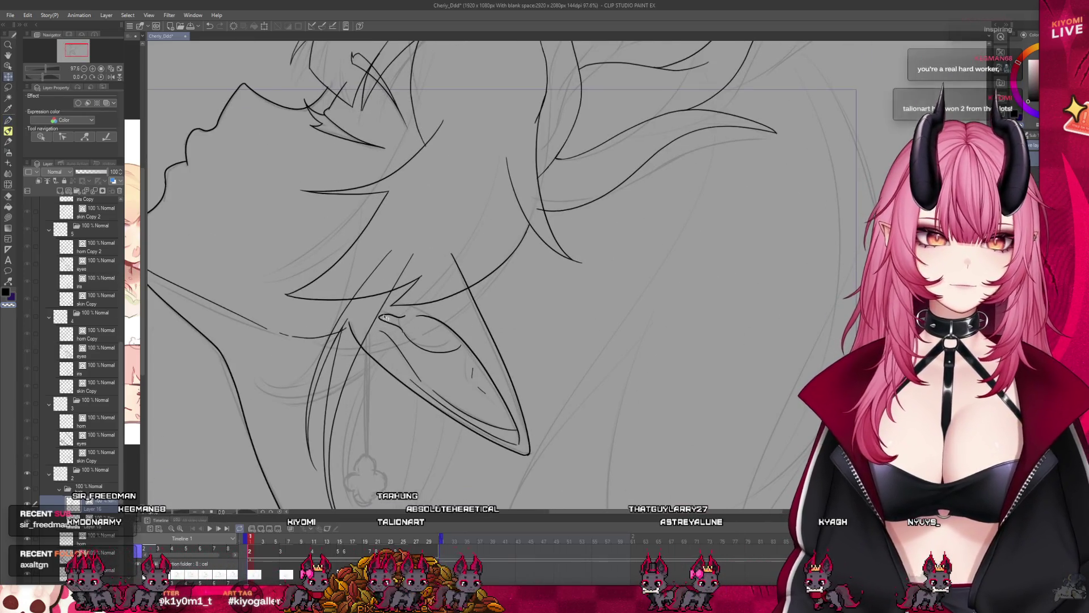
pyautogui.scroll(-3, 367, 330)
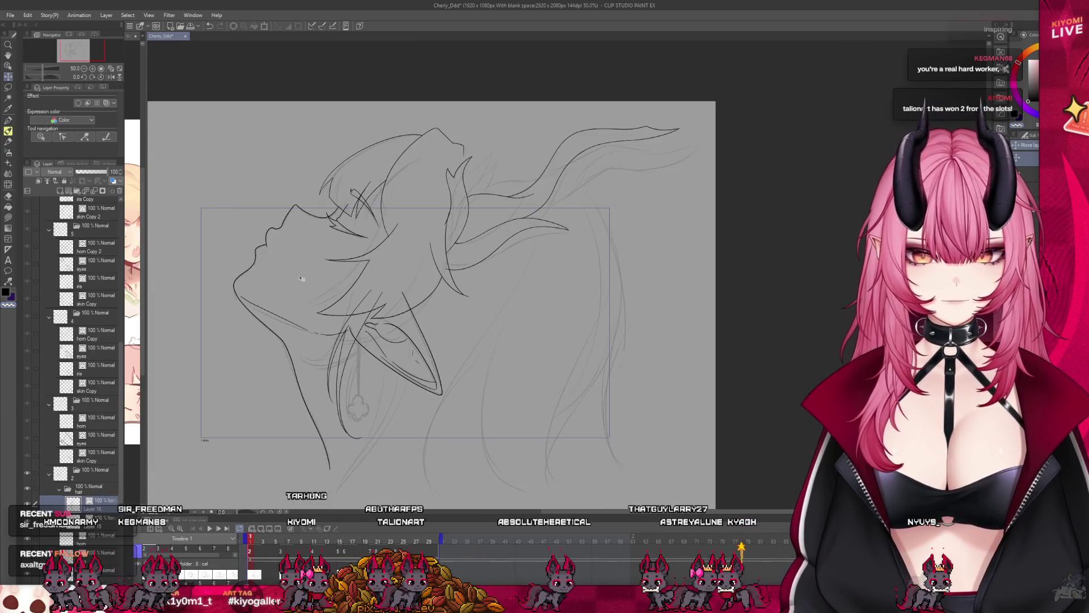
pyautogui.scroll(-2, 351, 303)
pyautogui.scroll(1, 351, 303)
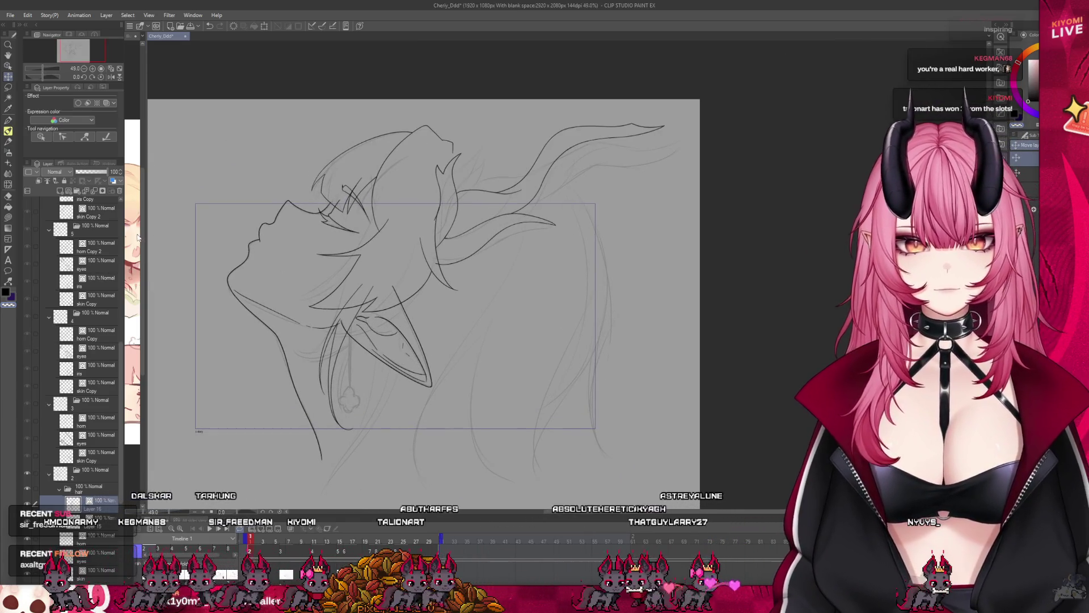
pyautogui.moveTo(144, 242)
pyautogui.mouseDown()
pyautogui.moveTo(240, 242)
pyautogui.moveTo(230, 242)
pyautogui.mouseUp()
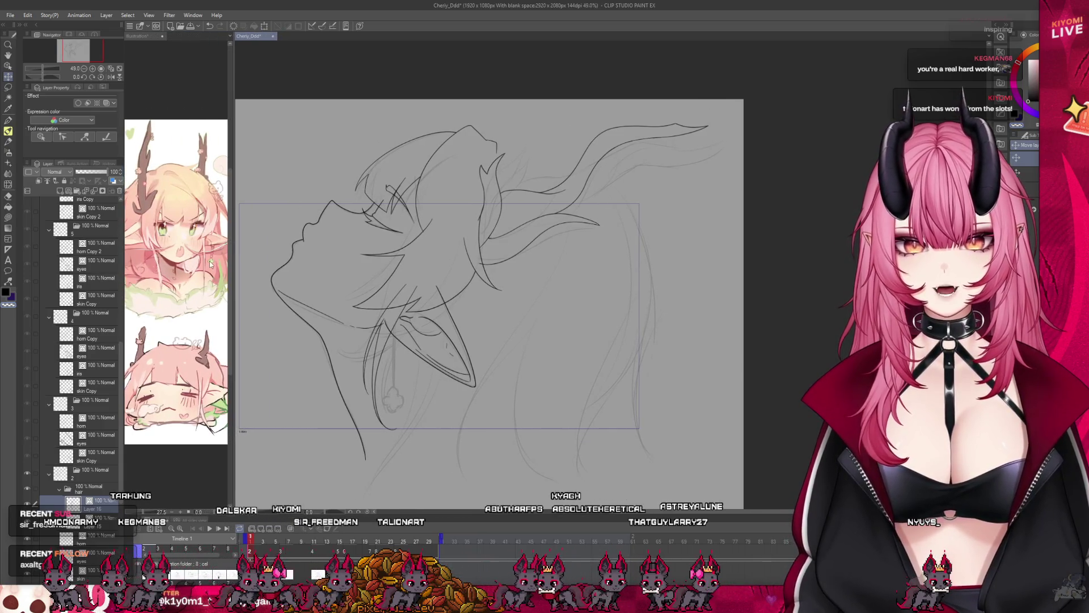
# - Glance at the reference illustration document, then return to the Cheriy_Ddd animation
pyautogui.hotkey('ctrl', 'Tab')
pyautogui.scroll(3, 174, 274)
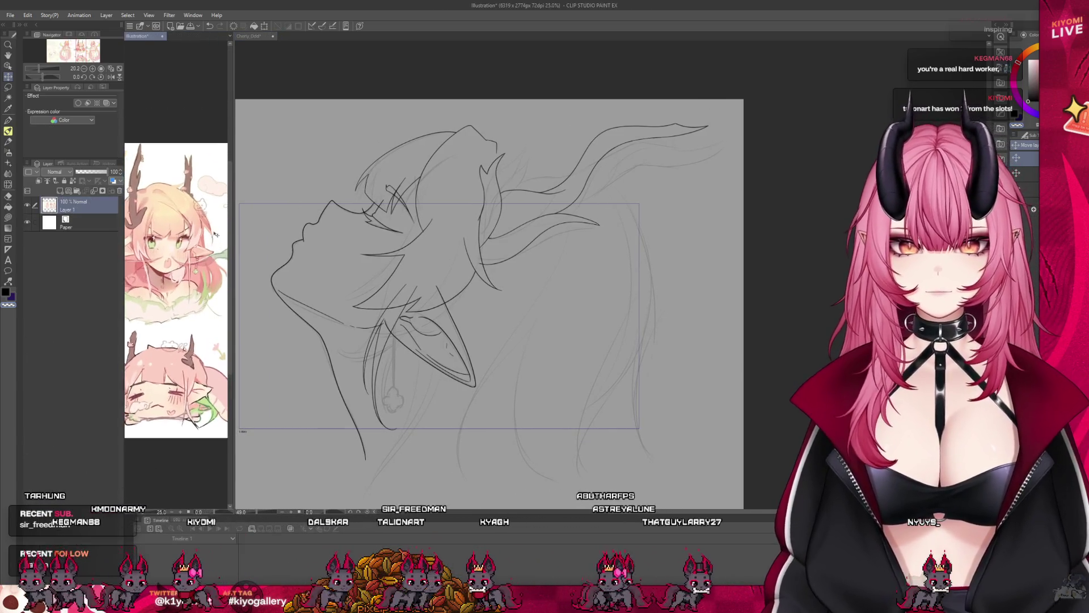
pyautogui.hotkey('ctrl', 'Tab')
pyautogui.scroll(1, 327, 248)
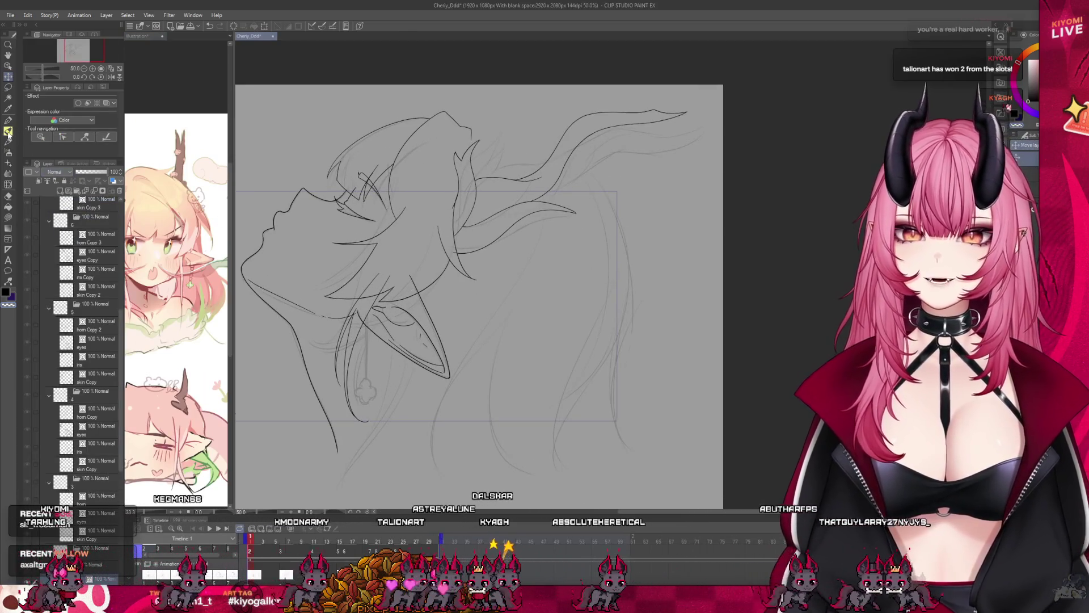
pyautogui.scroll(-2, 90, 435)
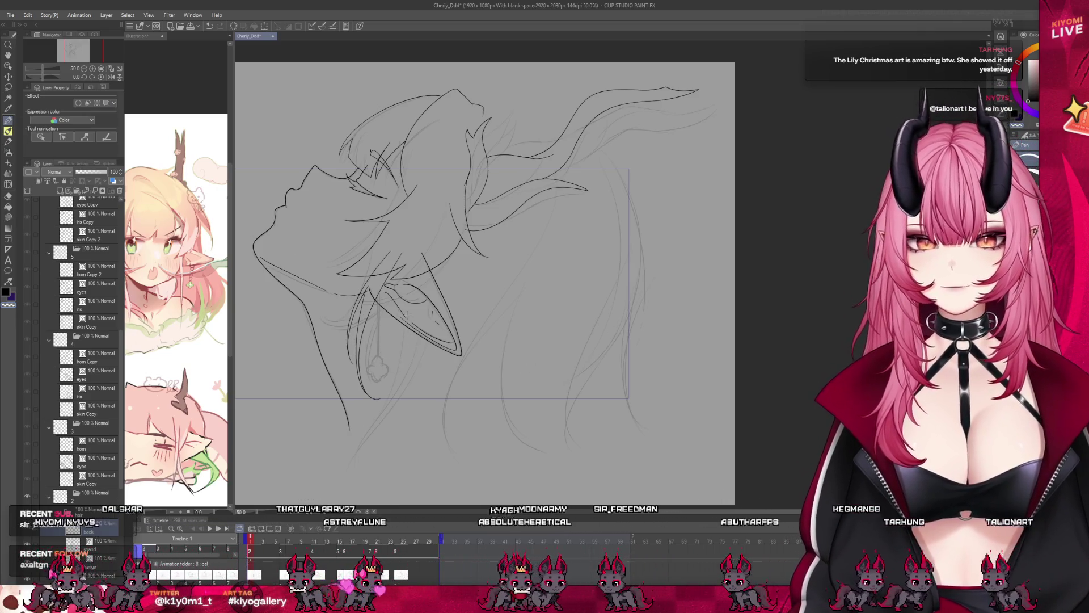
# - Enlarge the reference to the full-body pink dress, then draw a long right back-hair strand
pyautogui.hotkey('ctrl', 'Tab')
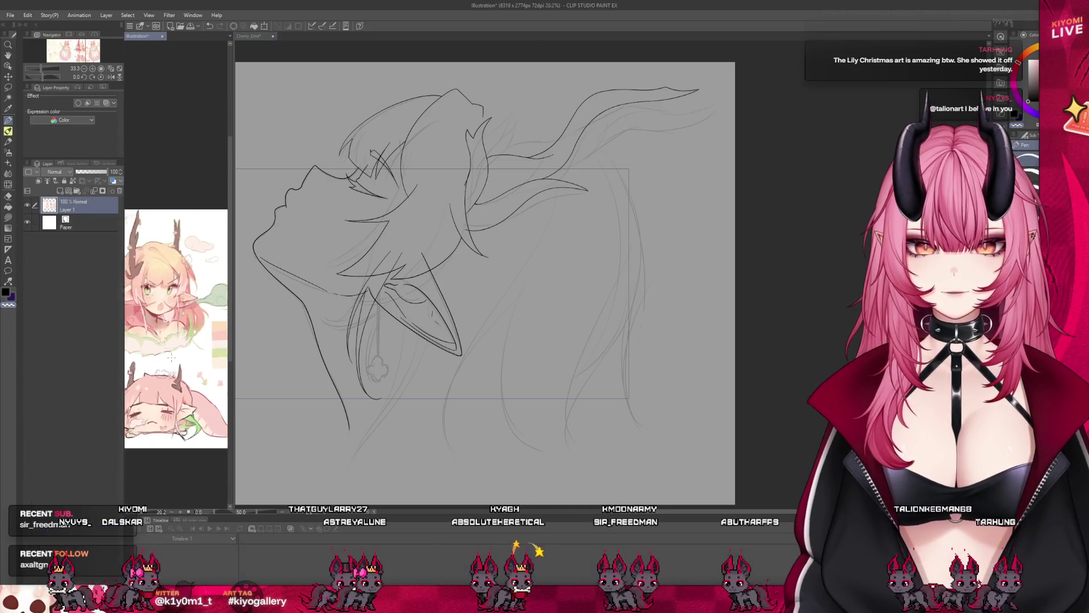
pyautogui.scroll(5, 175, 340)
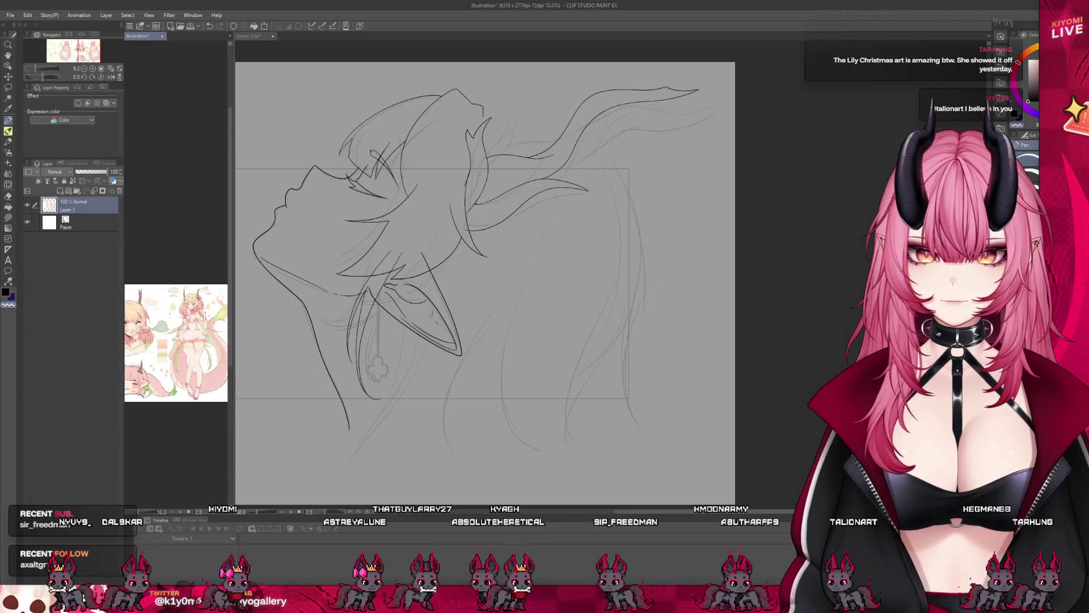
pyautogui.scroll(5, 176, 363)
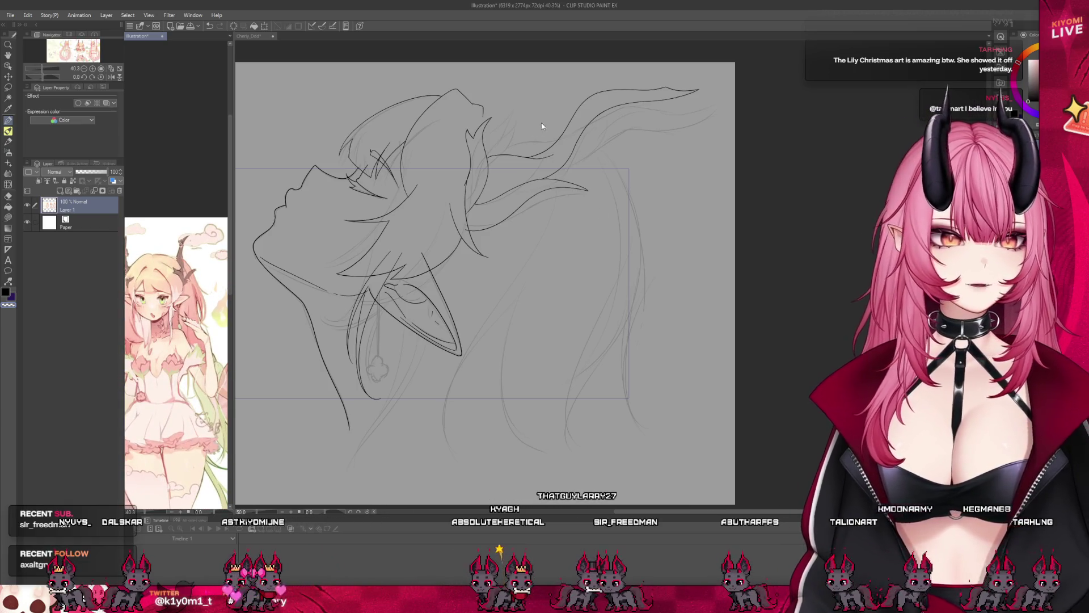
pyautogui.hotkey('ctrl', 'Tab')
pyautogui.moveTo(591, 127); pyautogui.dragTo(613, 350)
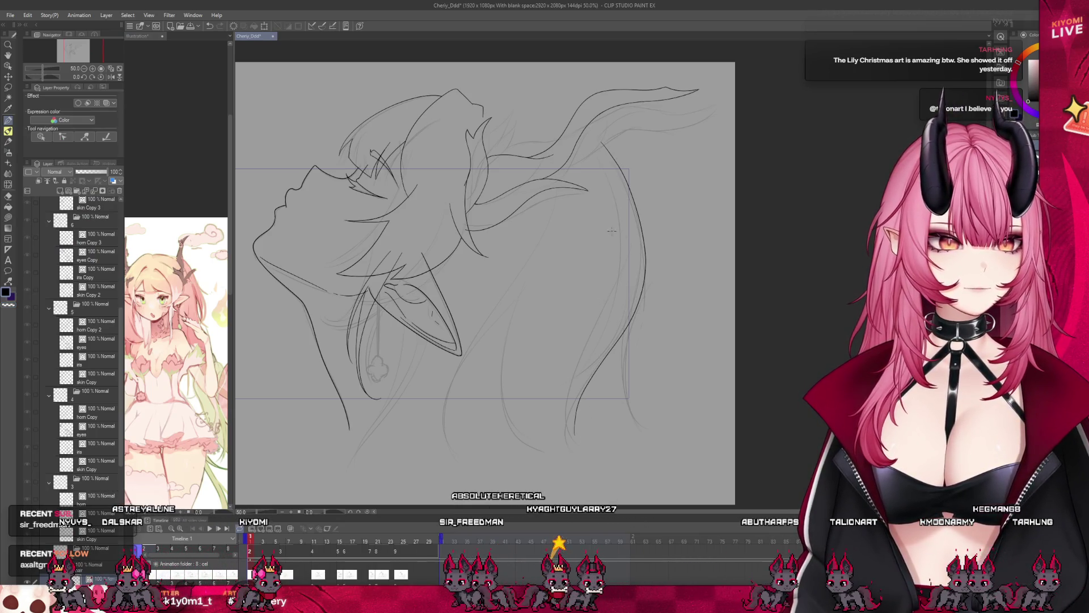
# - Draw long back-hair strands below the ear and down the right side, redoing strokes as needed
pyautogui.moveTo(559, 183); pyautogui.dragTo(534, 261)
pyautogui.hotkey('ctrl', 'z')
pyautogui.moveTo(555, 161); pyautogui.dragTo(478, 472)
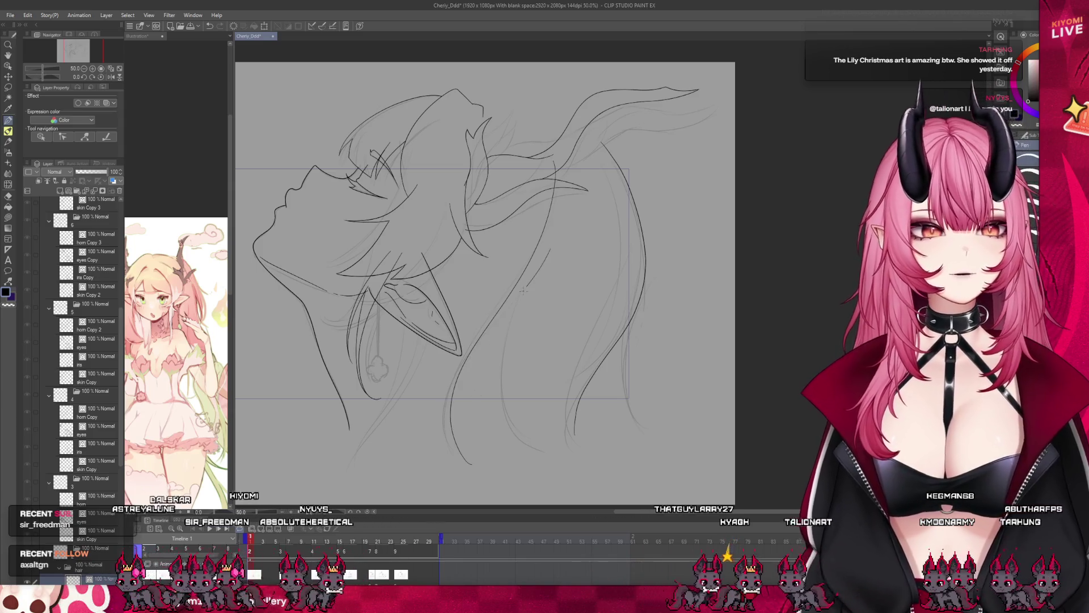
pyautogui.hotkey('ctrl', 'z')
pyautogui.moveTo(547, 253); pyautogui.dragTo(474, 469)
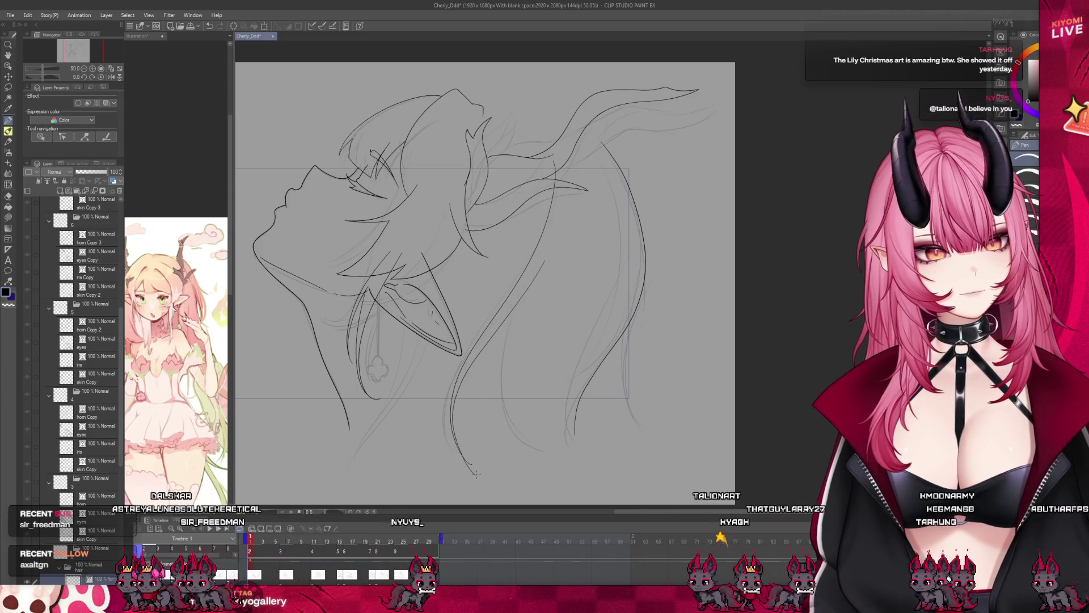
pyautogui.hotkey('ctrl', 'z')
pyautogui.moveTo(547, 262); pyautogui.dragTo(452, 447)
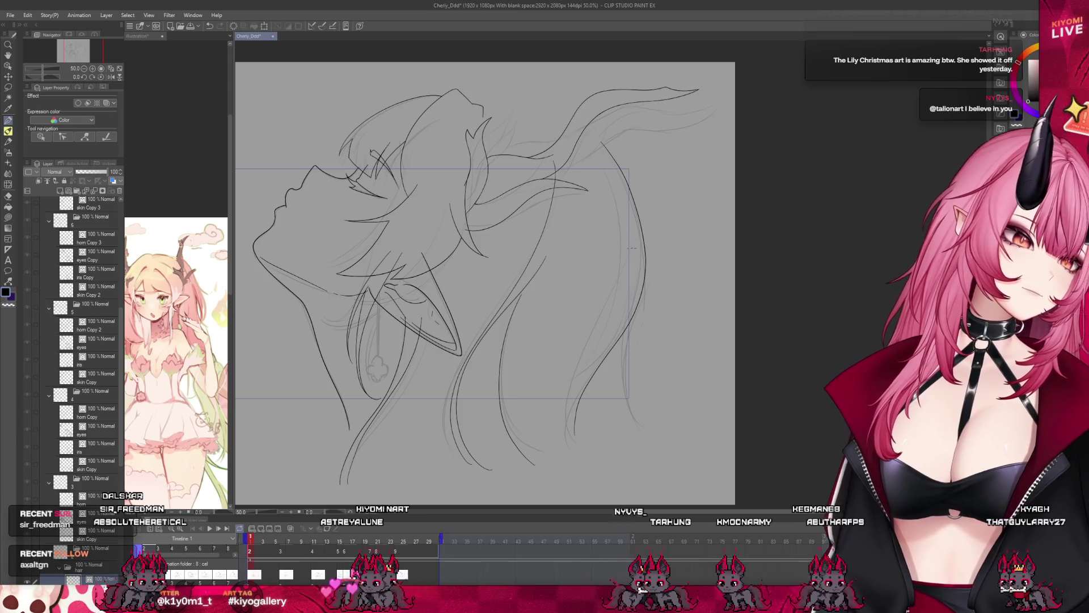
pyautogui.moveTo(564, 414); pyautogui.dragTo(573, 492)
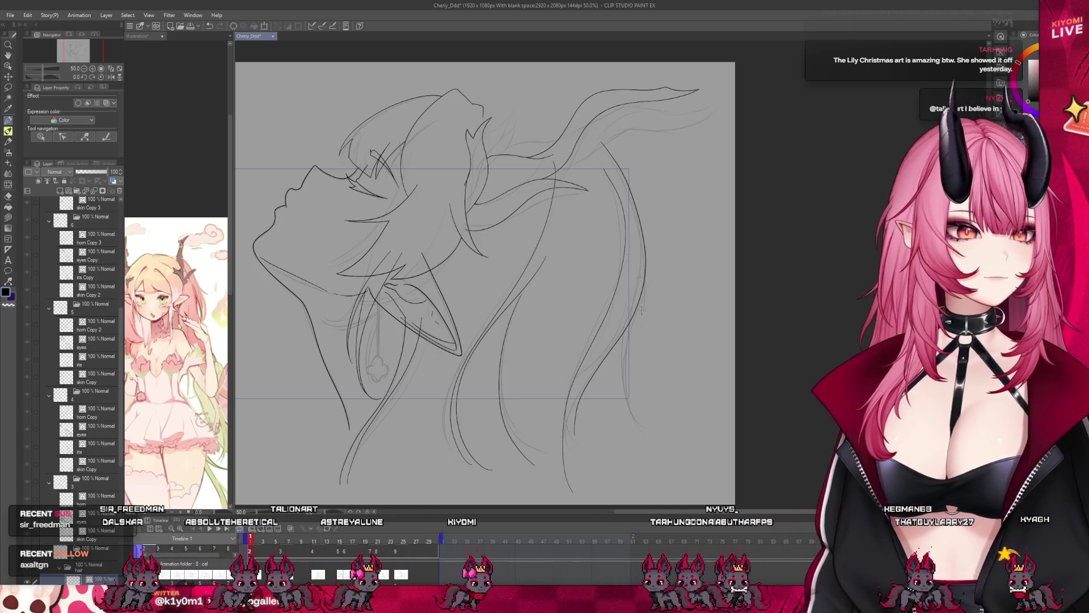
pyautogui.moveTo(596, 152); pyautogui.dragTo(589, 470)
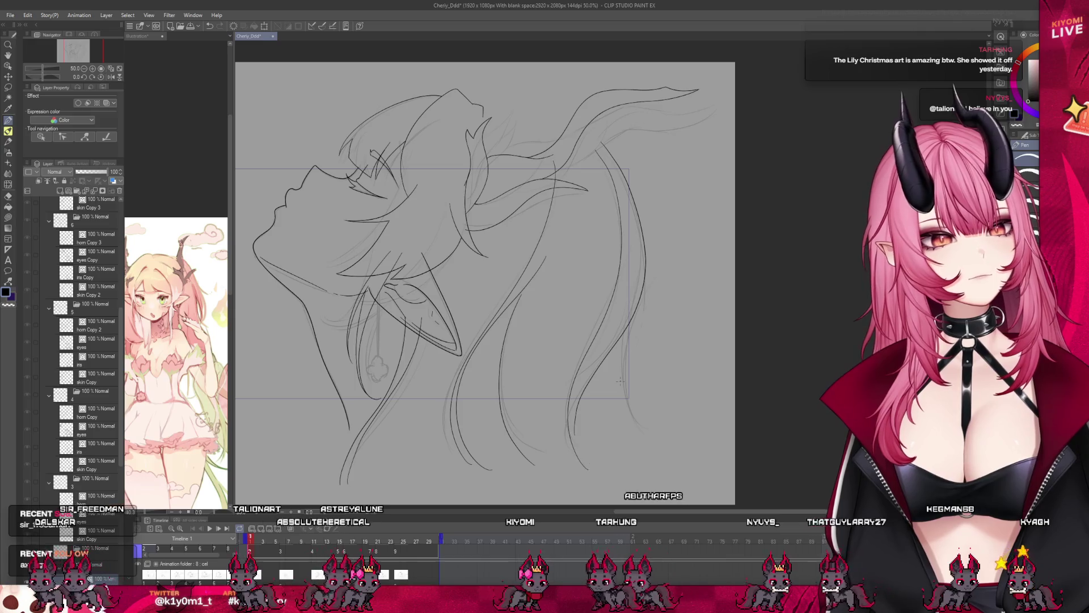
# - Scroll the Layer panel and select the character's layer folder
pyautogui.scroll(-1, 619, 374)
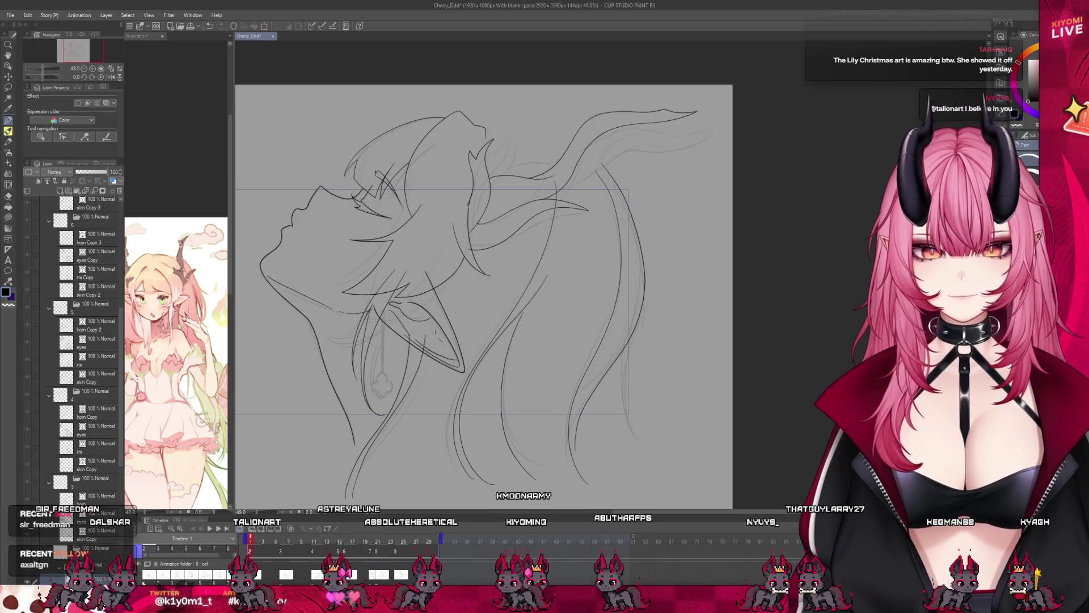
pyautogui.scroll(-2, 85, 357)
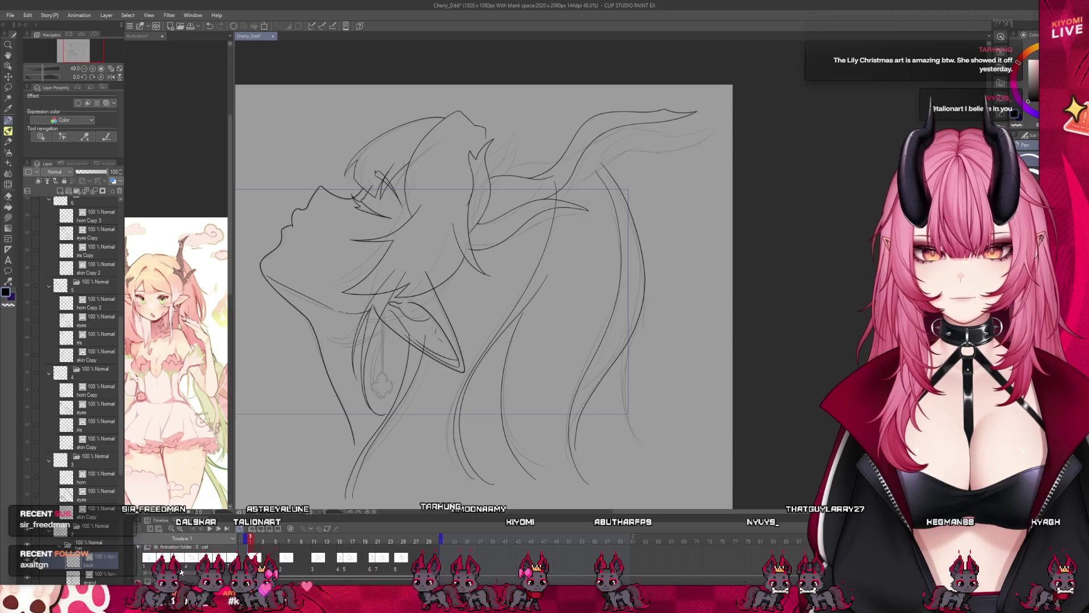
pyautogui.scroll(1, 283, 561)
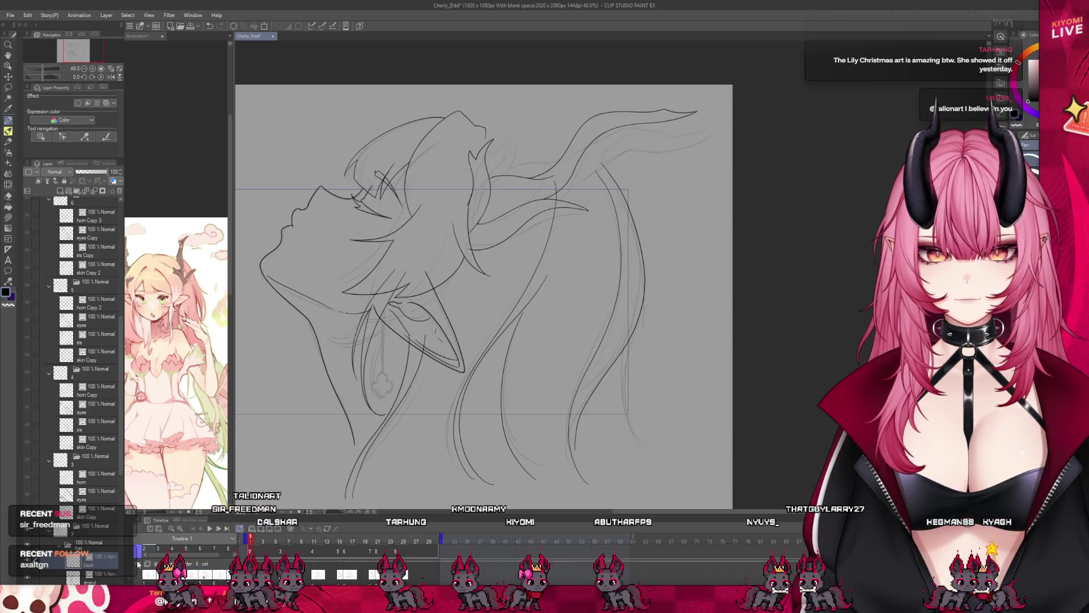
pyautogui.scroll(-2, 453, 320)
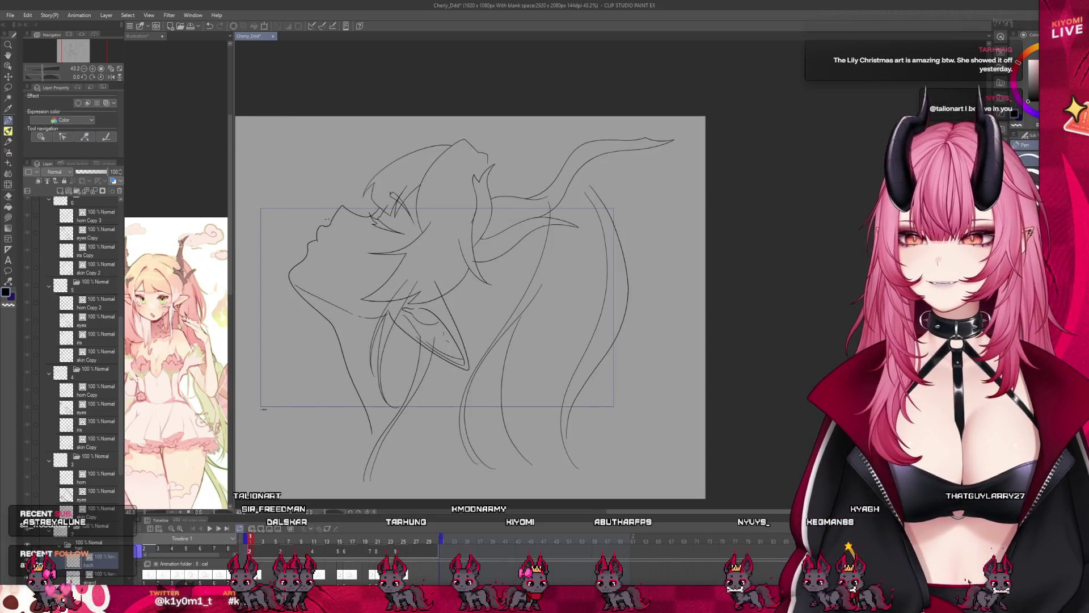
pyautogui.scroll(1, 367, 264)
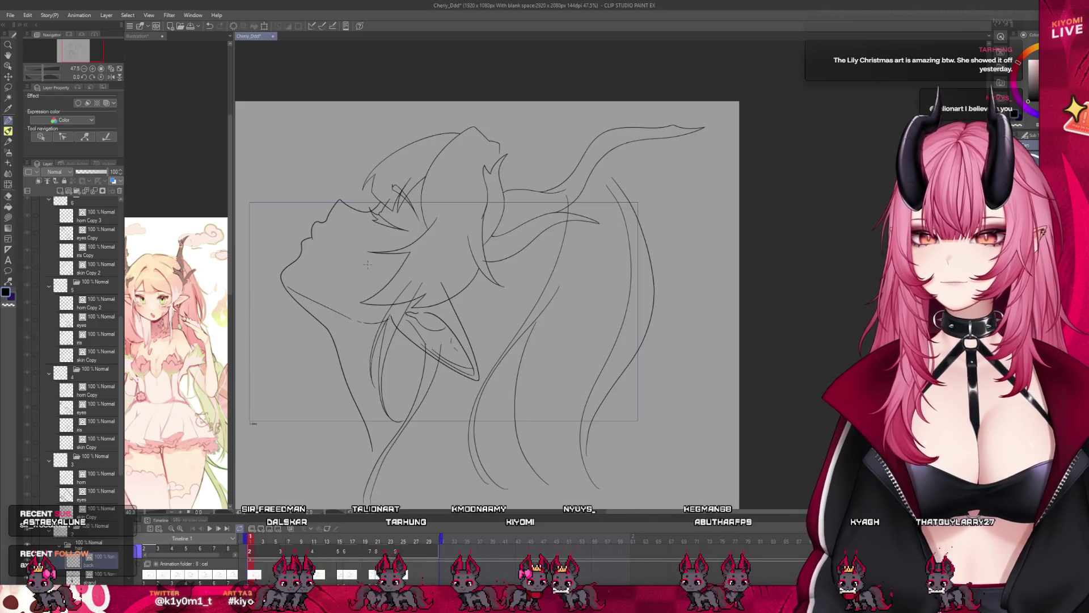
pyautogui.scroll(-1, 368, 264)
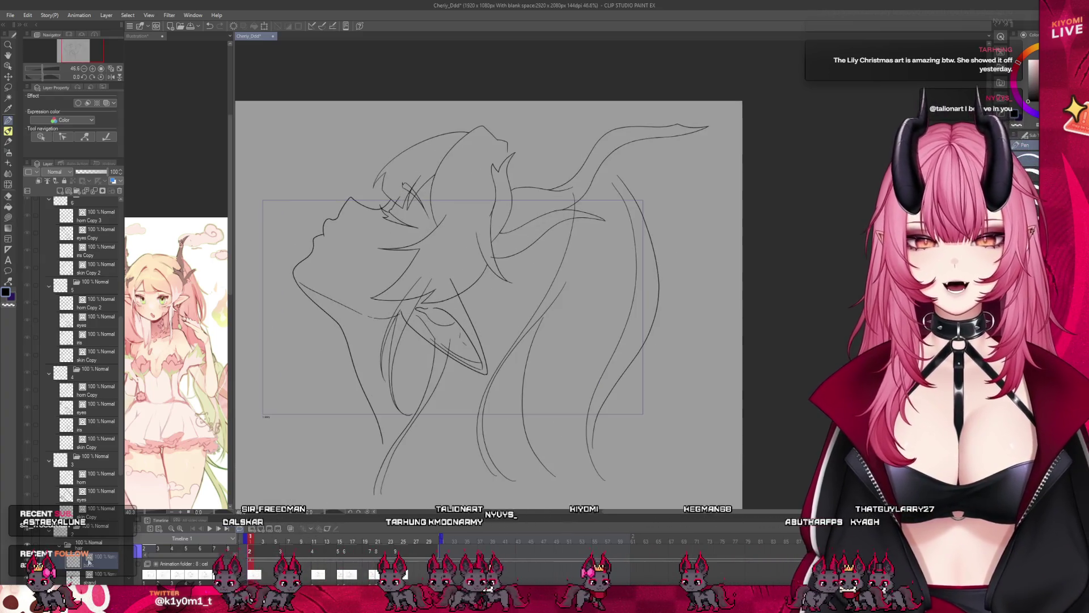
pyautogui.scroll(-1, 88, 559)
pyautogui.click(94, 520)
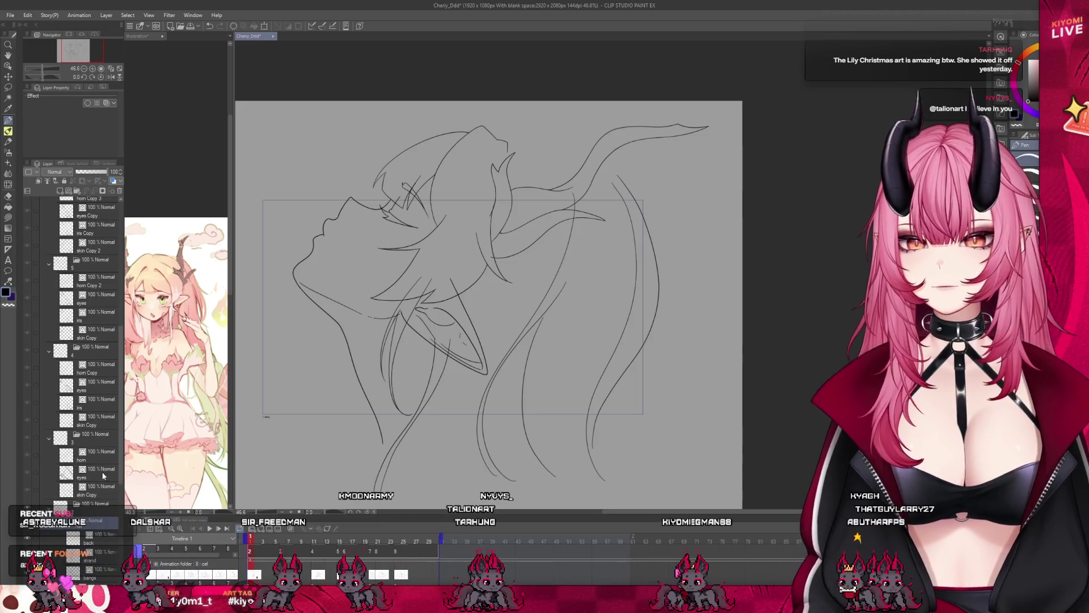
# - On a later frame, select the bangs Copy layer and clear its old strokes
pyautogui.click(281, 551)
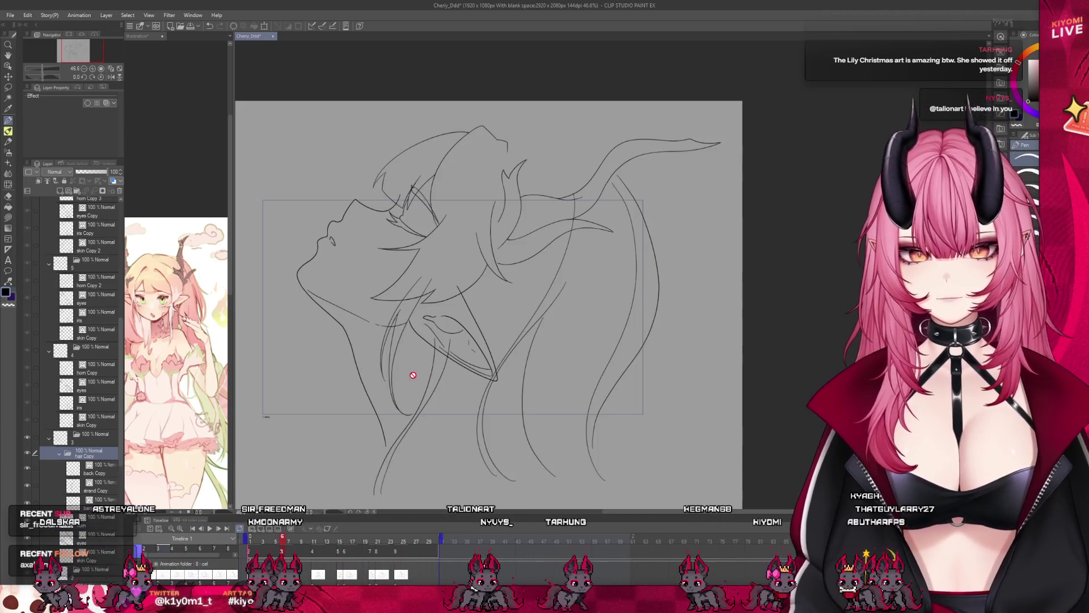
pyautogui.click(96, 469)
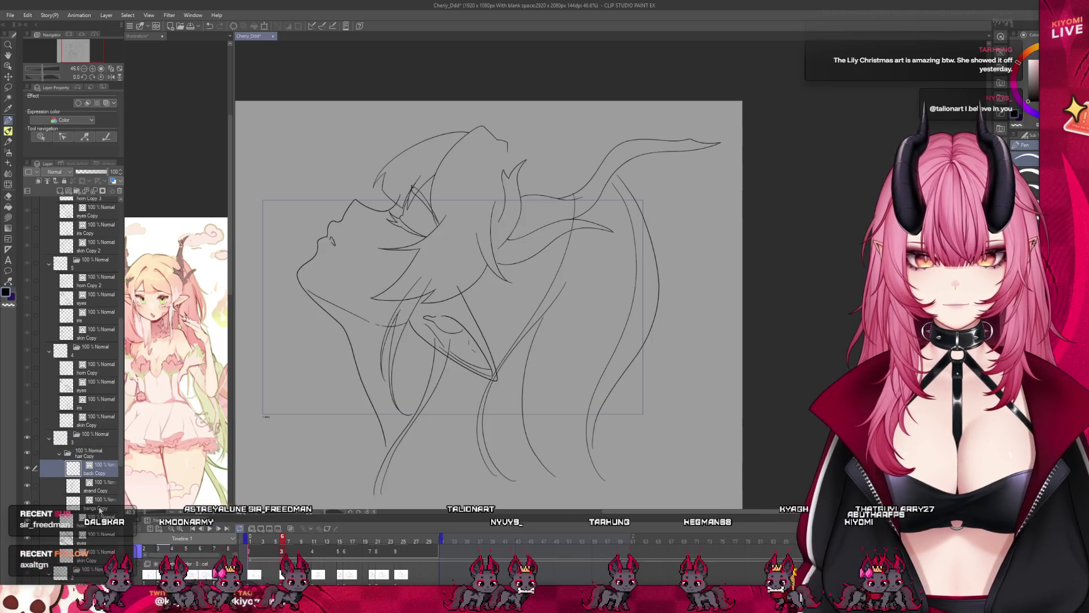
pyautogui.click(100, 507)
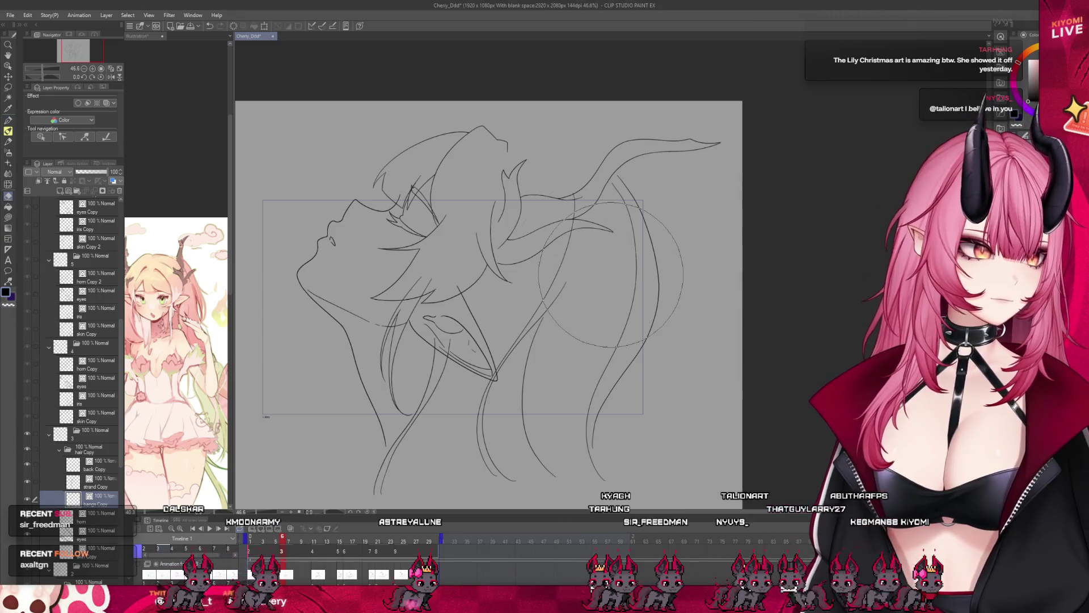
pyautogui.click(522, 238)
pyautogui.click(95, 486)
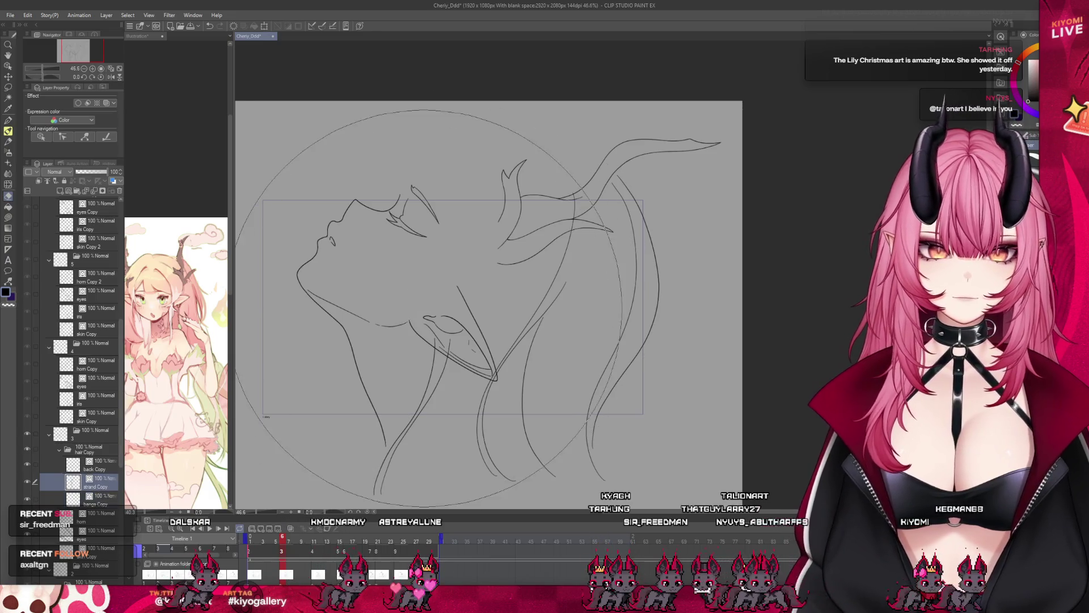
pyautogui.hotkey('alt', ']')
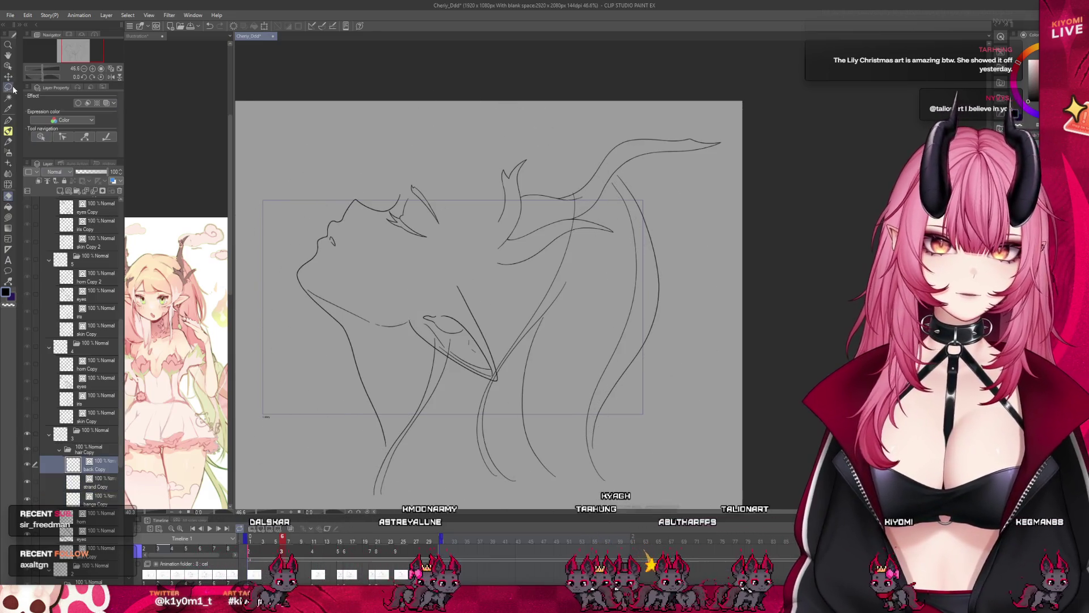
pyautogui.hotkey('alt', '[')
pyautogui.click(98, 500)
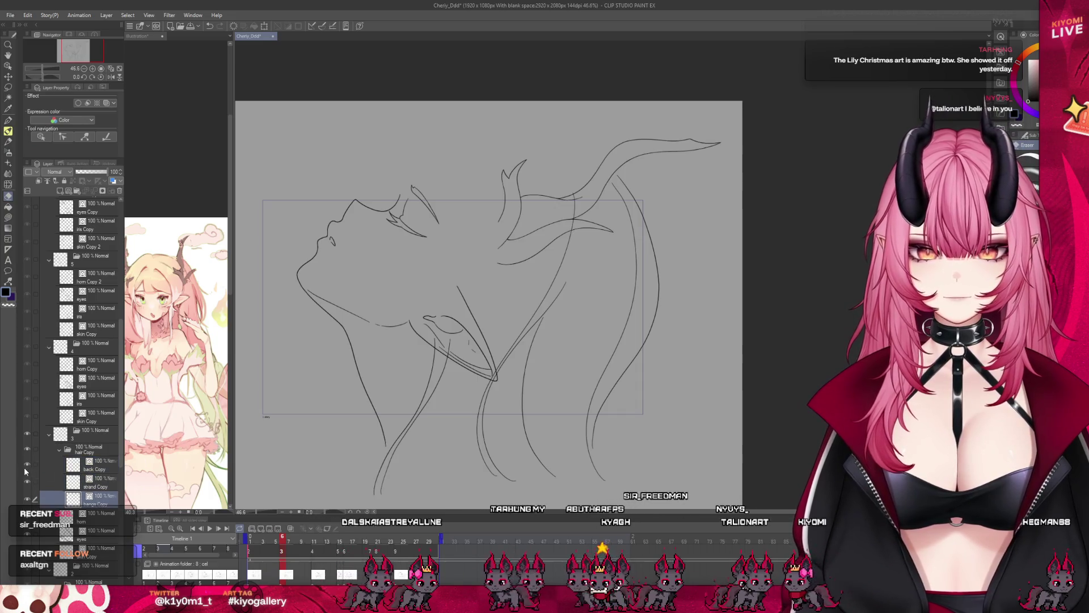
pyautogui.press('Delete')
# - Turn on onion skin, then zoom and rotate the canvas for drawing
pyautogui.click(290, 537)
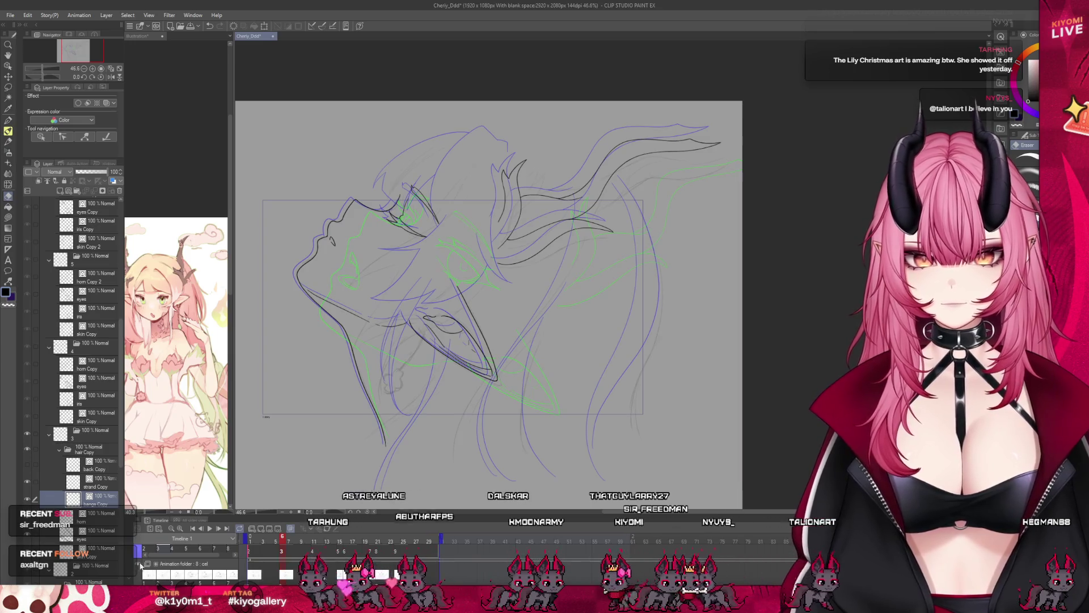
pyautogui.hotkey('ctrl', '-')
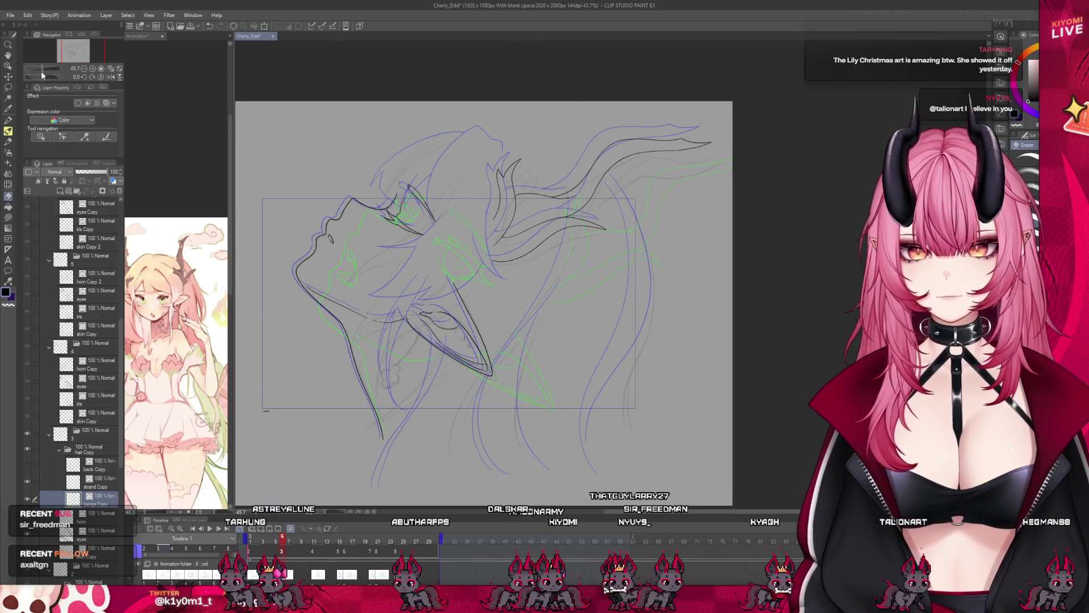
pyautogui.scroll(2, 433, 126)
pyautogui.moveTo(392, 155); pyautogui.dragTo(451, 257)
pyautogui.scroll(2, 451, 258)
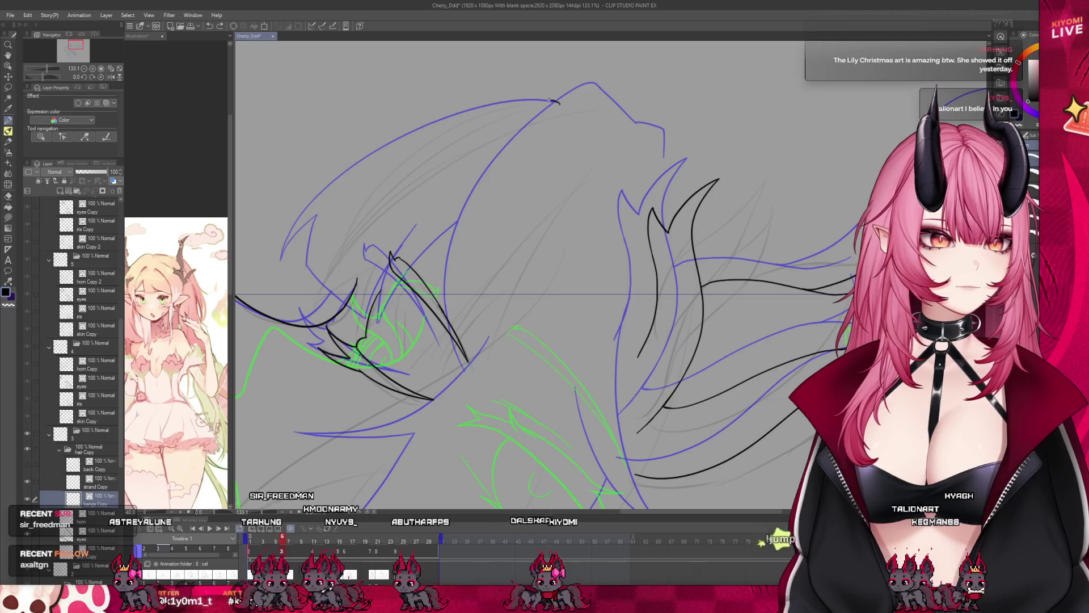
# - Undo two stray strokes and draw a new bangs strand curving down-left
pyautogui.hotkey('ctrl', 'z')
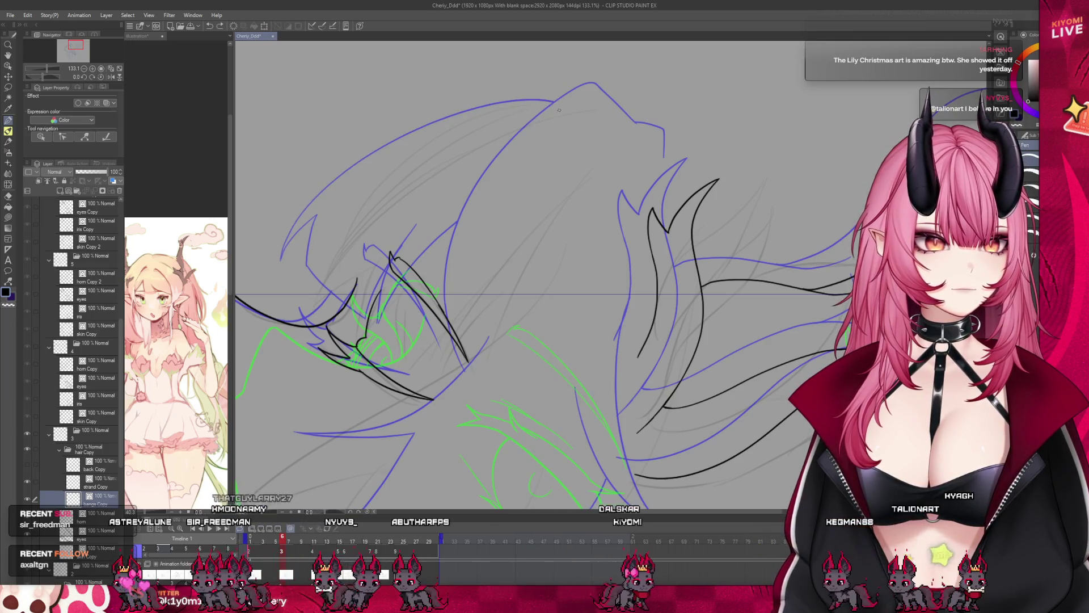
pyautogui.hotkey('ctrl', 'z')
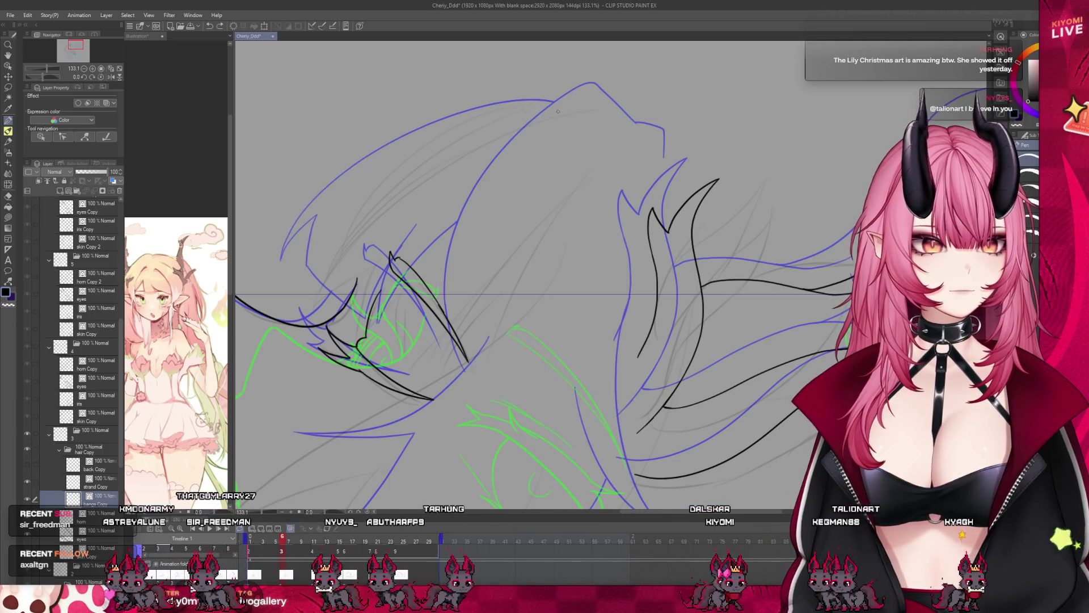
pyautogui.moveTo(407, 165); pyautogui.dragTo(321, 251)
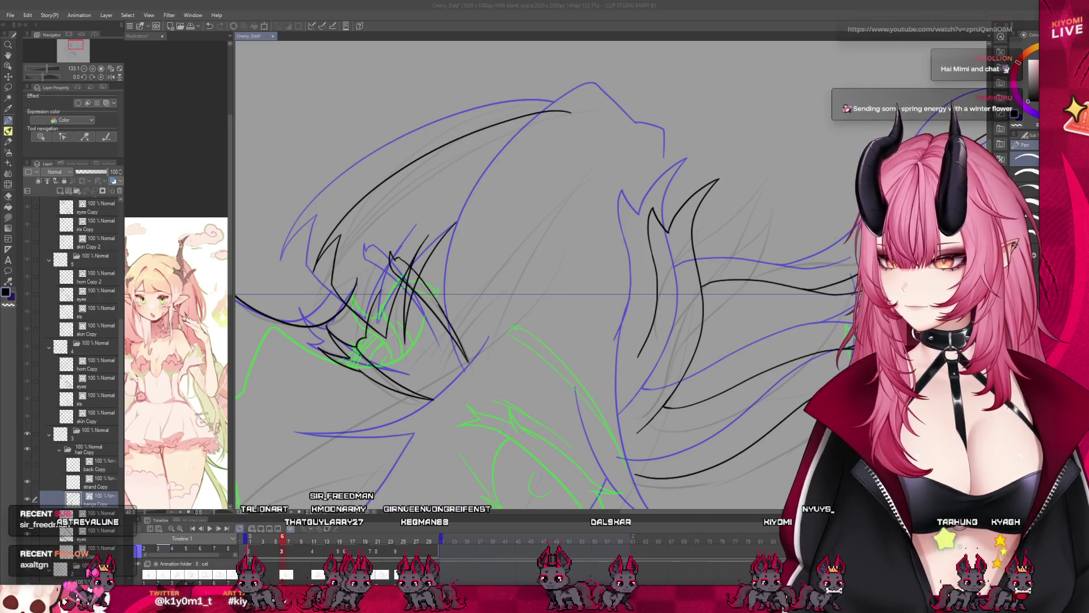
pyautogui.scroll(-5, 413, 272)
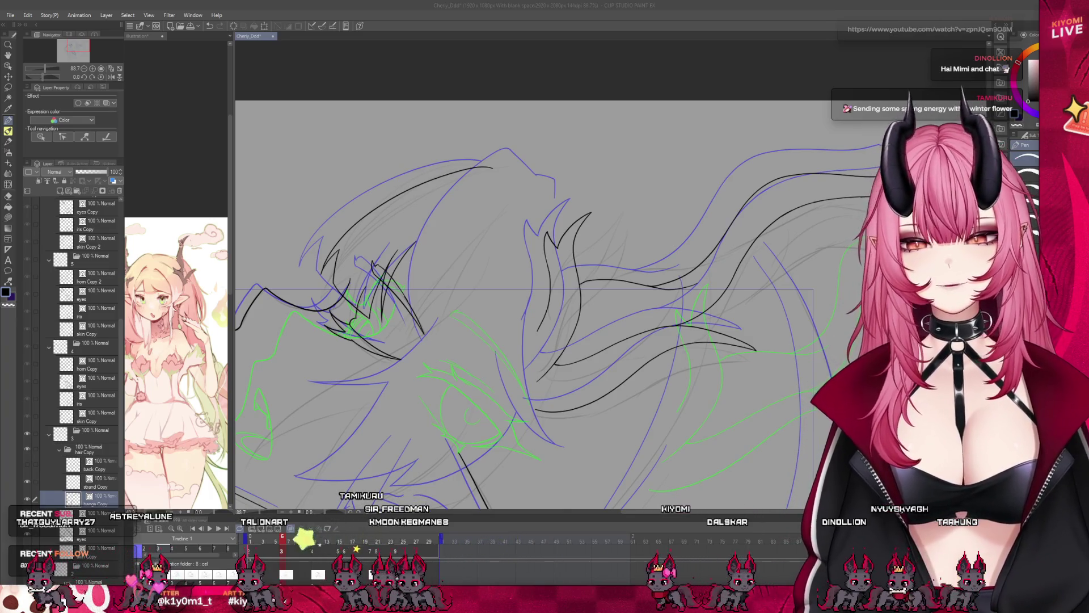
pyautogui.click(441, 234)
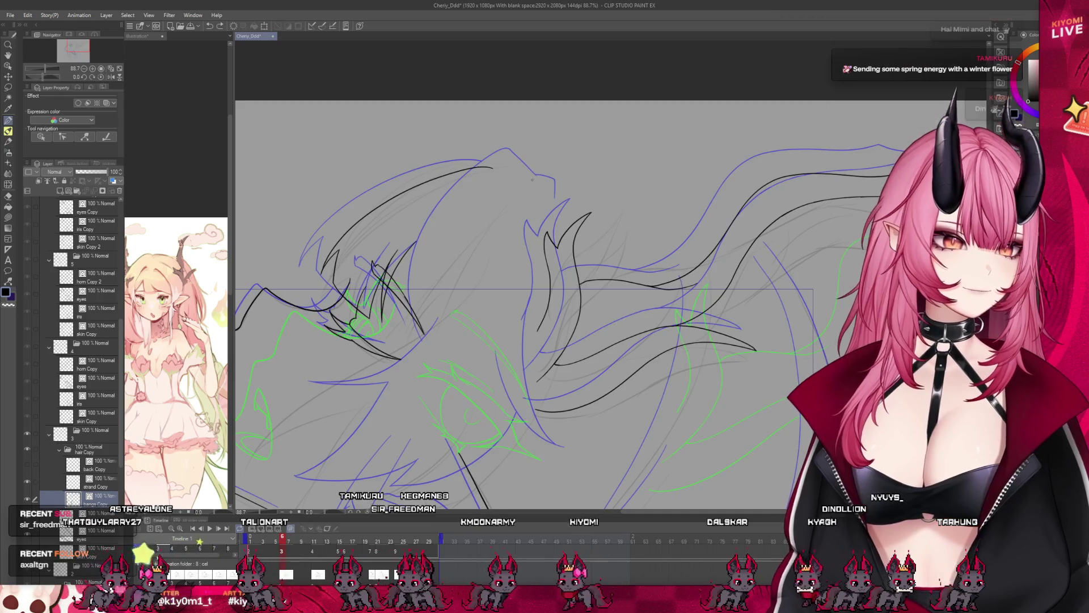
# - Redraw nearby hair strands, keeping the restored hooked hair stroke
pyautogui.moveTo(546, 193)
pyautogui.mouseDown()
pyautogui.moveTo(494, 166)
pyautogui.moveTo(430, 265)
pyautogui.mouseUp()
pyautogui.hotkey('ctrl', 'z')
pyautogui.hotkey('ctrl', 'z')
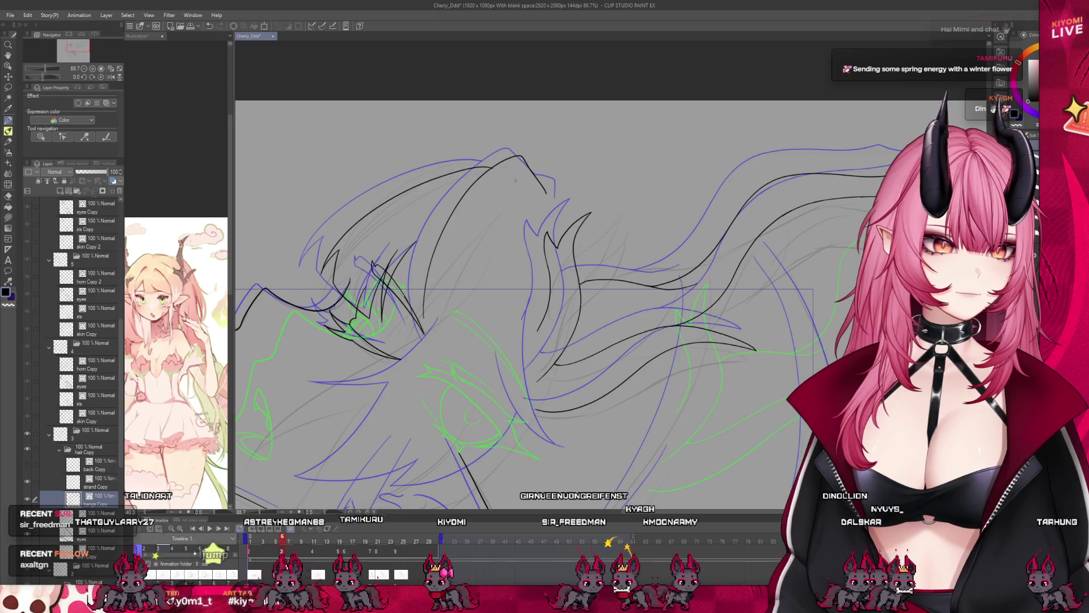
pyautogui.moveTo(513, 160)
pyautogui.mouseDown()
pyautogui.moveTo(538, 193)
pyautogui.moveTo(506, 160)
pyautogui.mouseUp()
pyautogui.hotkey('ctrl', 'z')
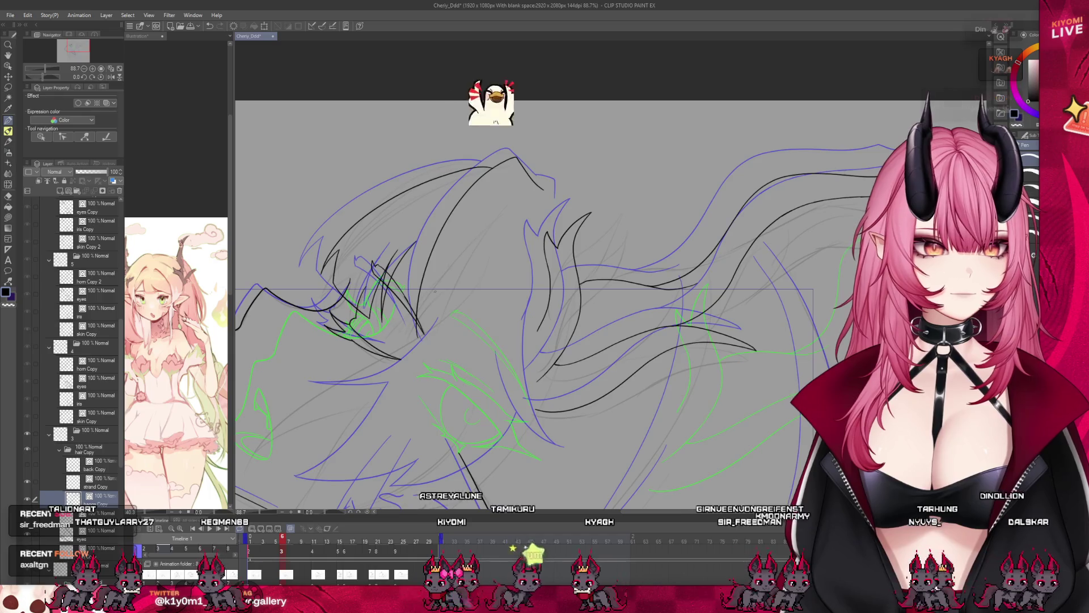
pyautogui.hotkey('ctrl', 'z')
pyautogui.hotkey('ctrl', 'y')
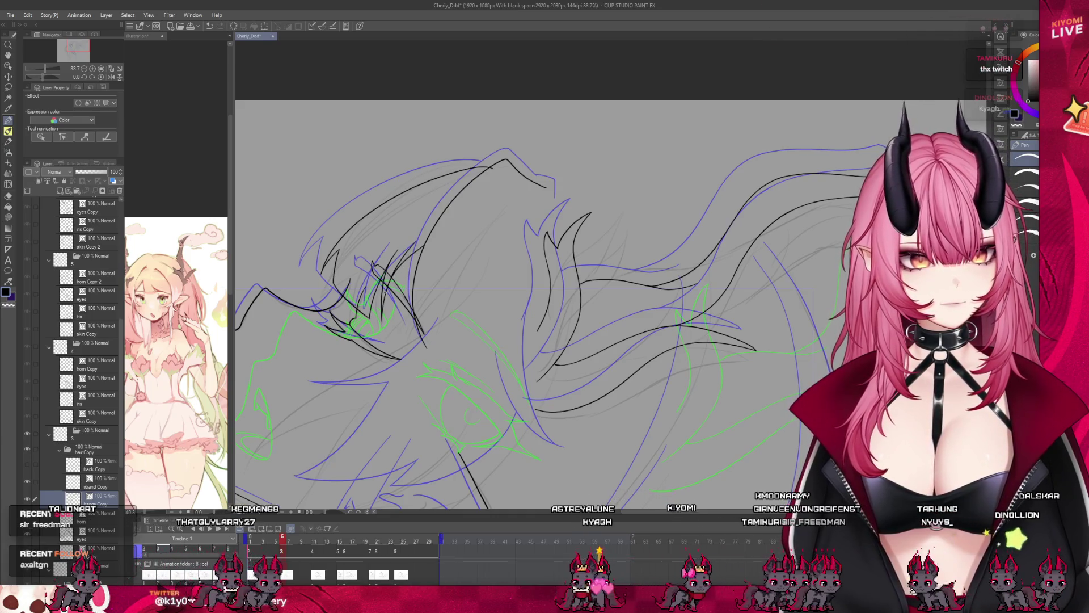
pyautogui.scroll(3, 397, 250)
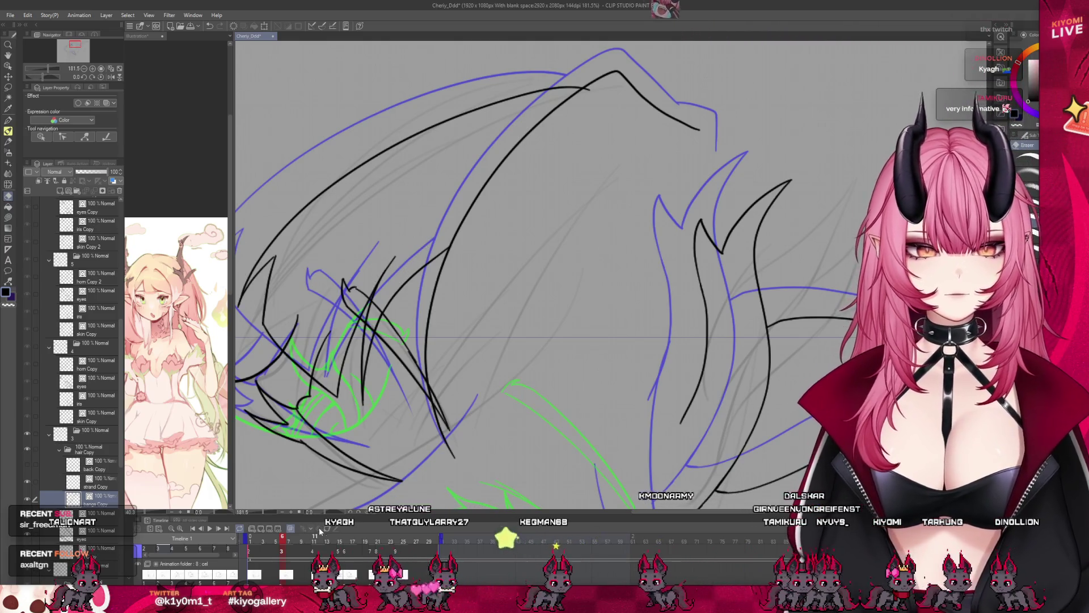
pyautogui.scroll(-6, 500, 272)
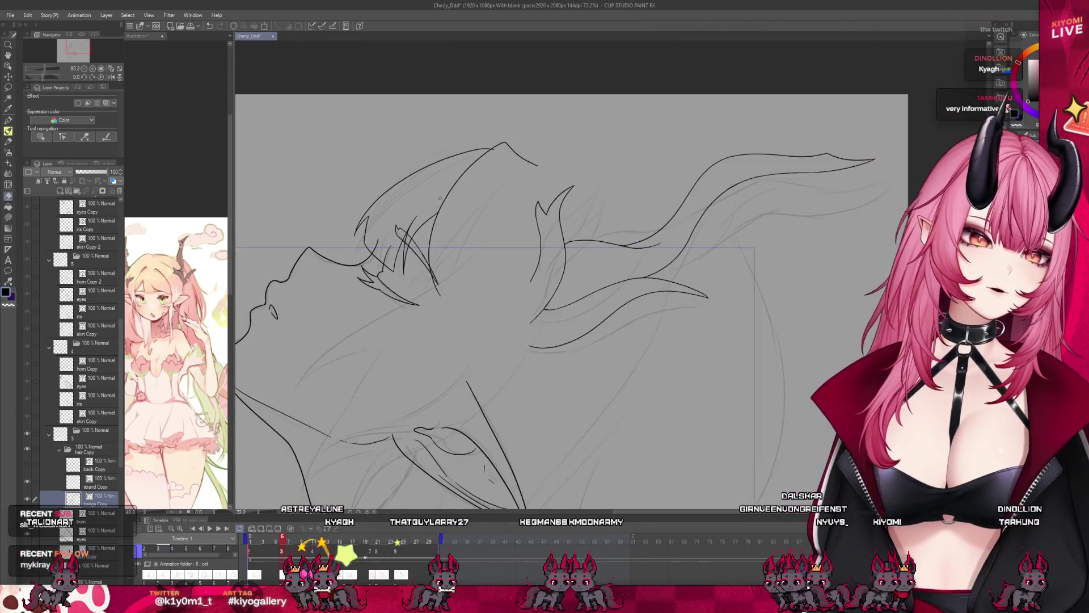
# - Move to another animation frame and switch to the Lasso selection tool
pyautogui.click(278, 544)
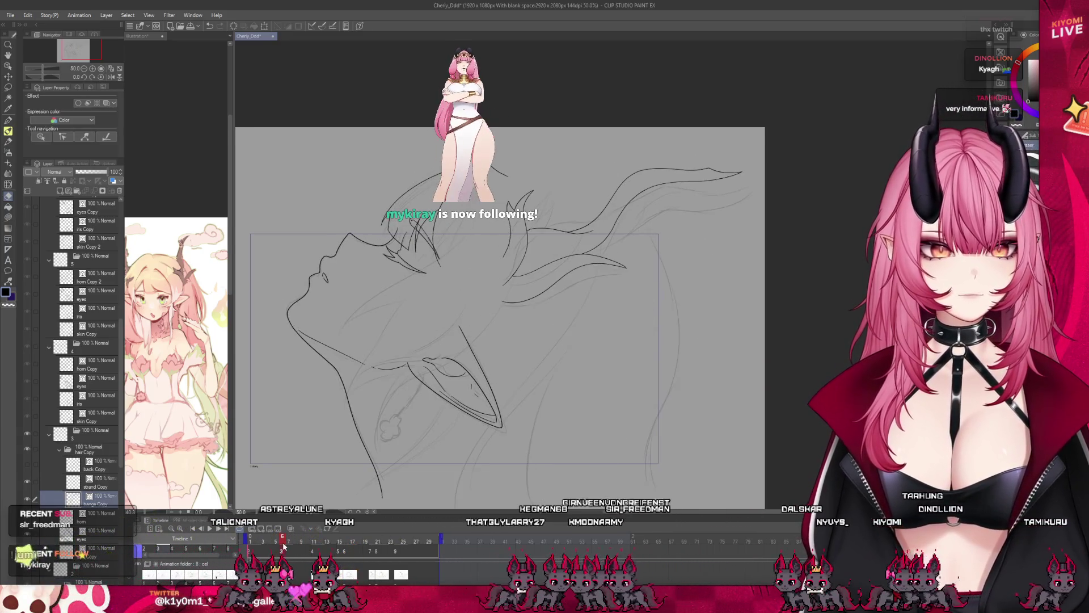
pyautogui.scroll(1, 416, 167)
pyautogui.press('m')
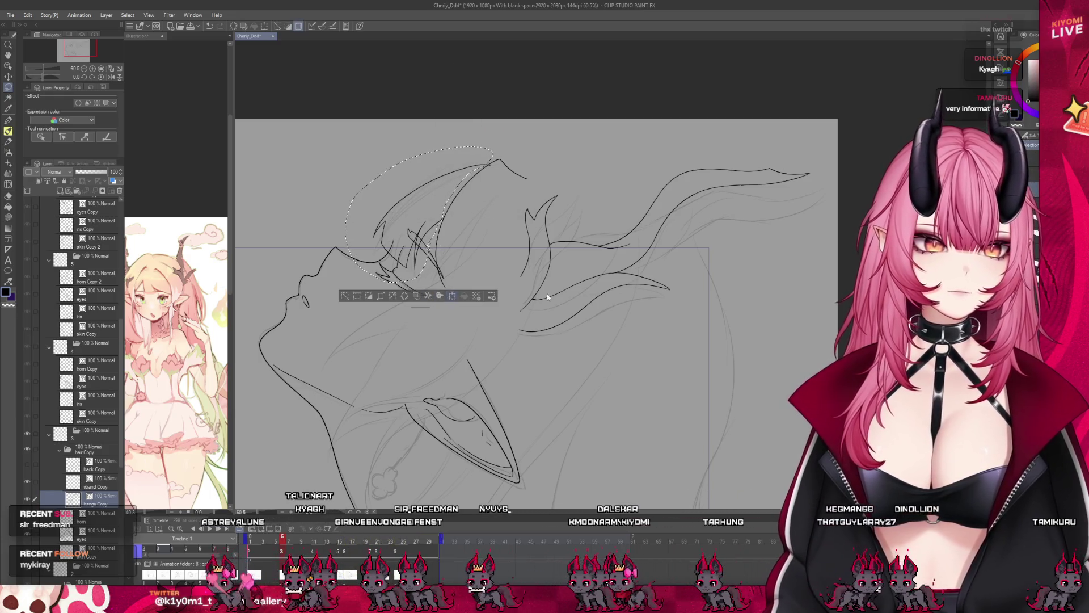
# - Scale the selected bangs by pulling the top-left handle up and out, then confirm
pyautogui.hotkey('ctrl', 't')
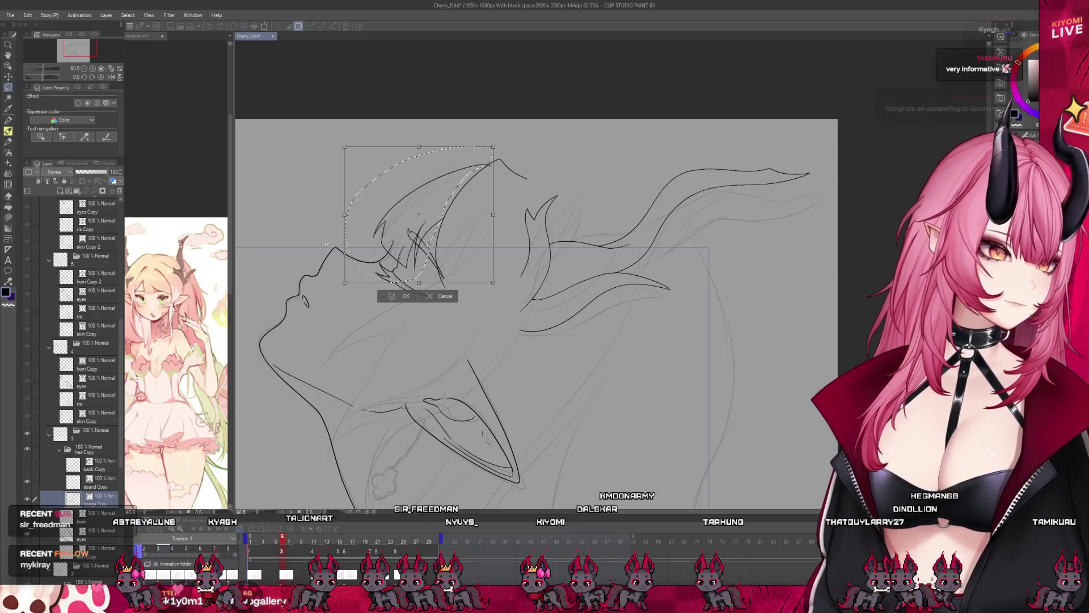
pyautogui.moveTo(344, 149); pyautogui.dragTo(310, 121)
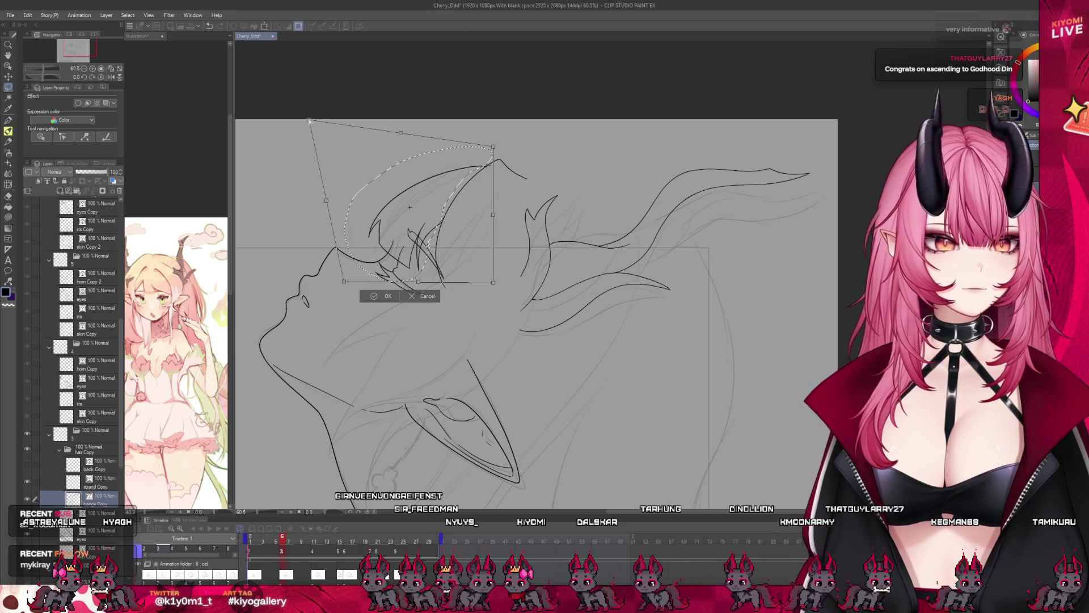
pyautogui.click(386, 296)
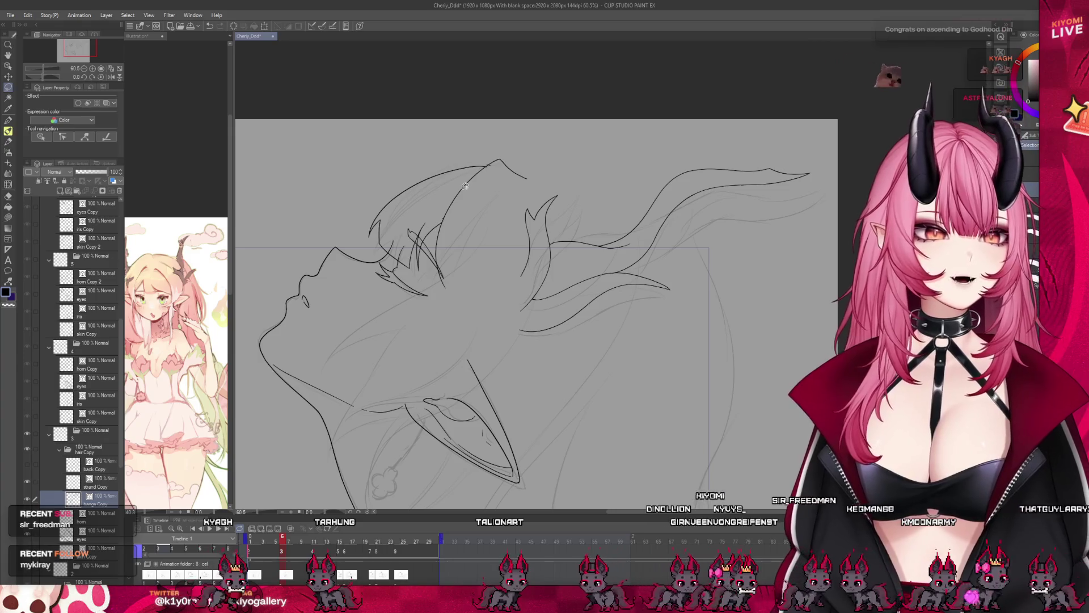
# - Draw a hair line arching past the horn tip and erase part of a short diagonal stroke
pyautogui.press('e')
pyautogui.scroll(4, 430, 220)
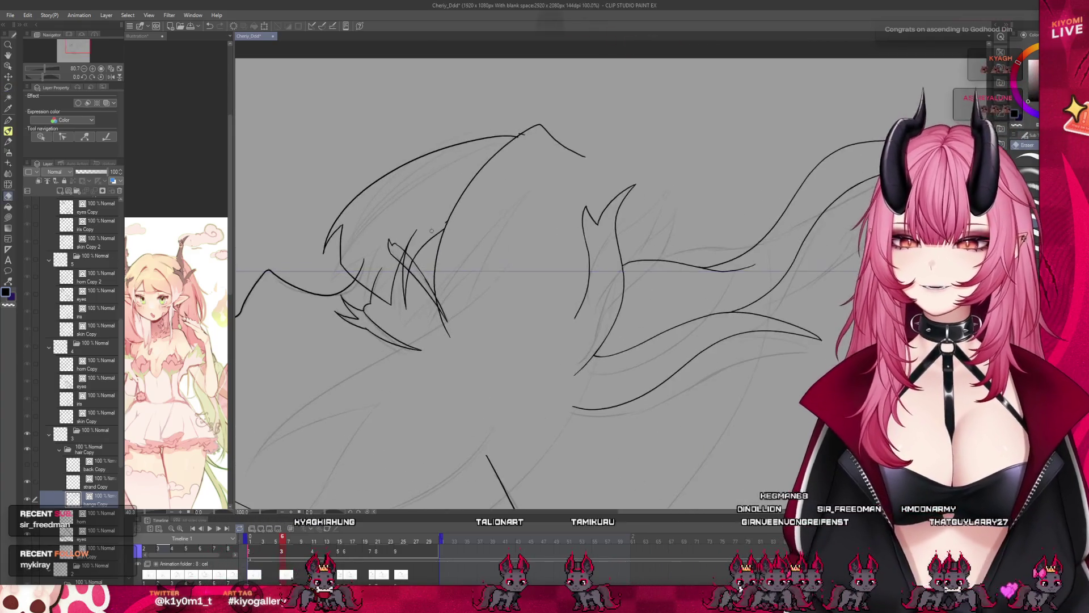
pyautogui.scroll(1, 385, 215)
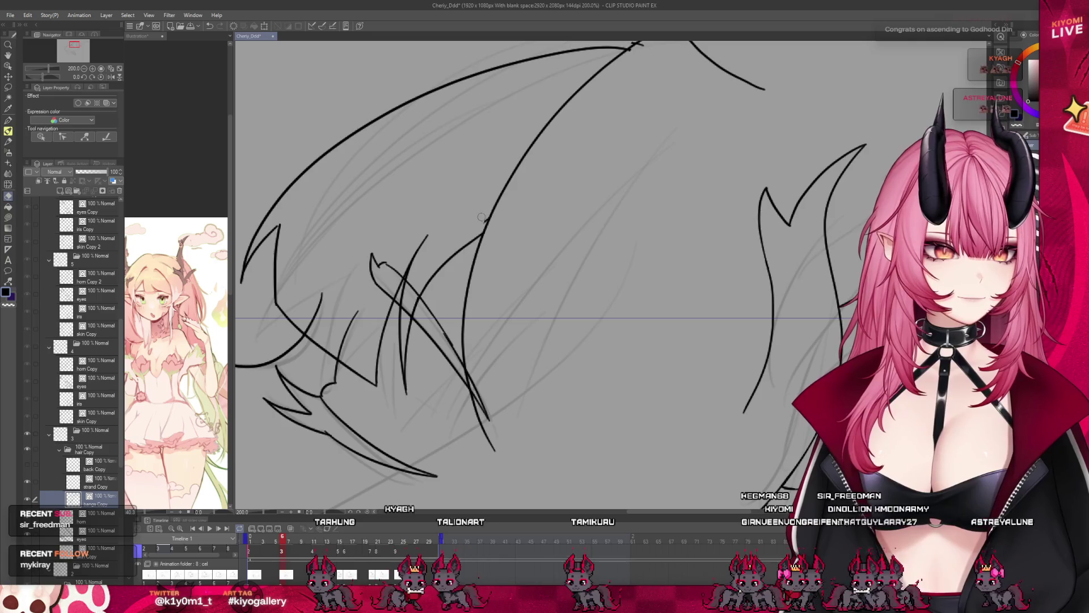
pyautogui.scroll(-3, 448, 337)
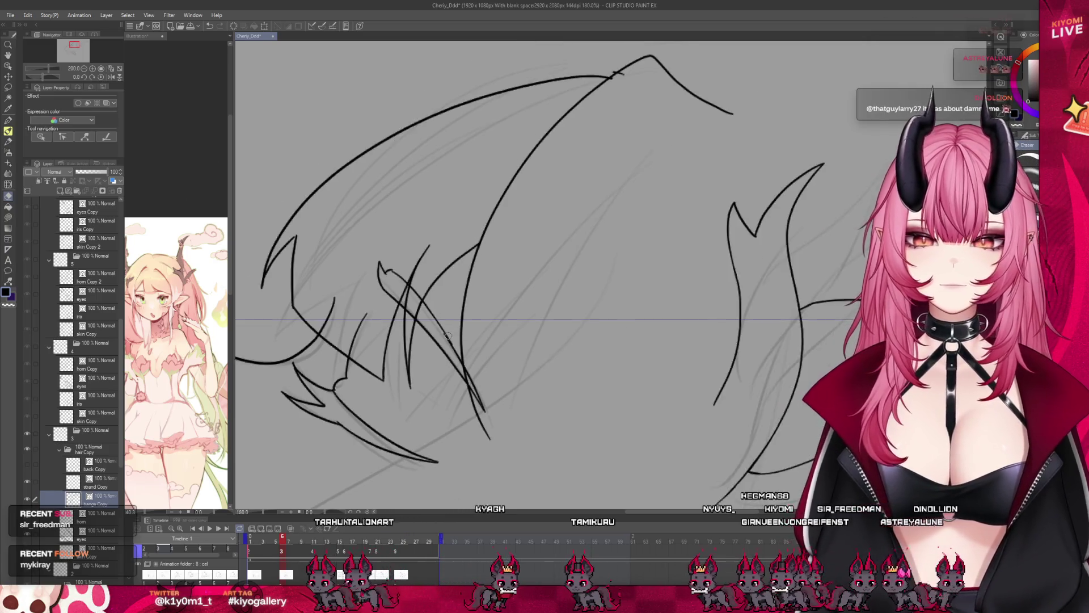
pyautogui.moveTo(572, 141); pyautogui.dragTo(661, 169)
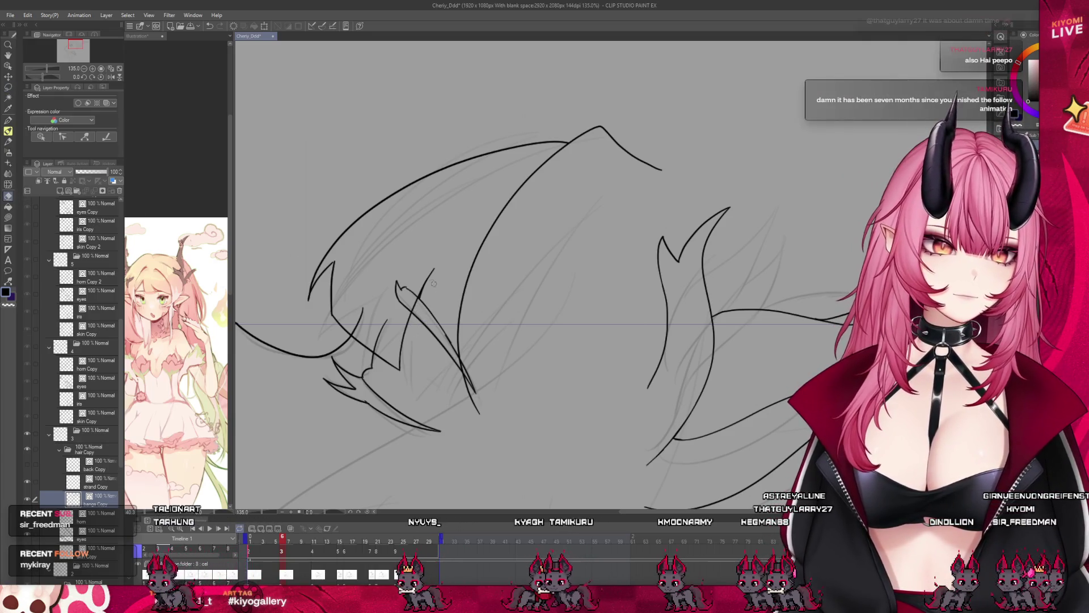
pyautogui.moveTo(430, 285); pyautogui.dragTo(409, 288)
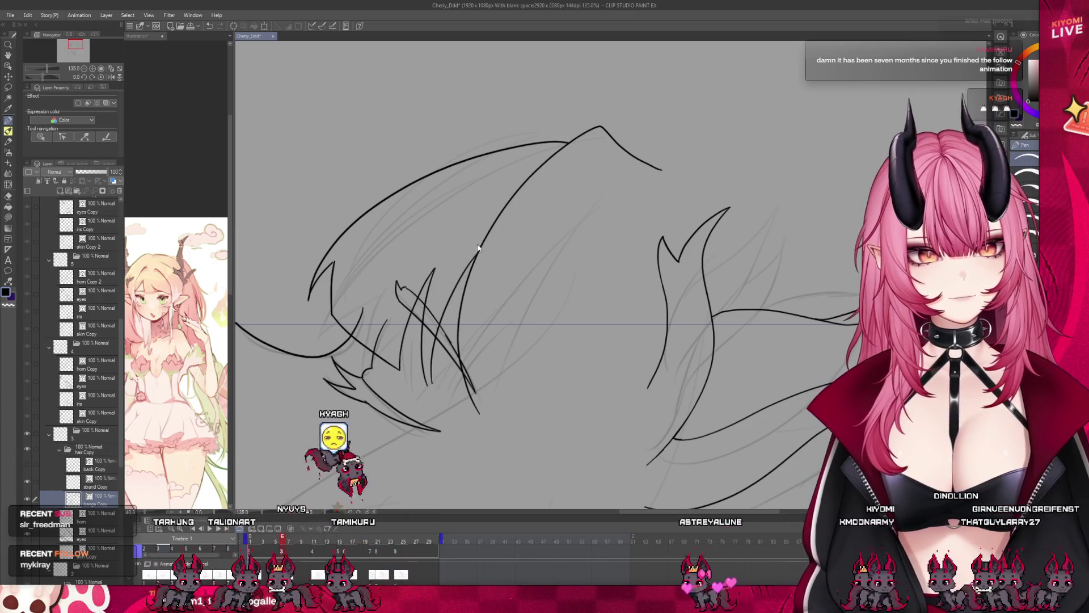
# - Scrub through neighbouring frames to compare, then turn on onion skin
pyautogui.click(8, 196)
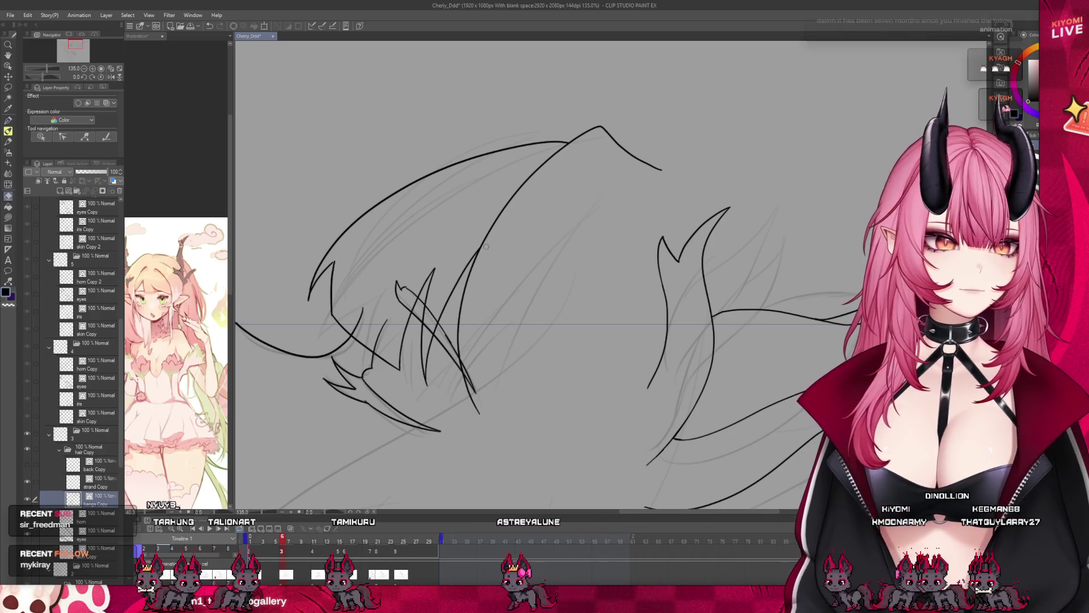
pyautogui.scroll(-3, 430, 219)
pyautogui.scroll(-1, 430, 219)
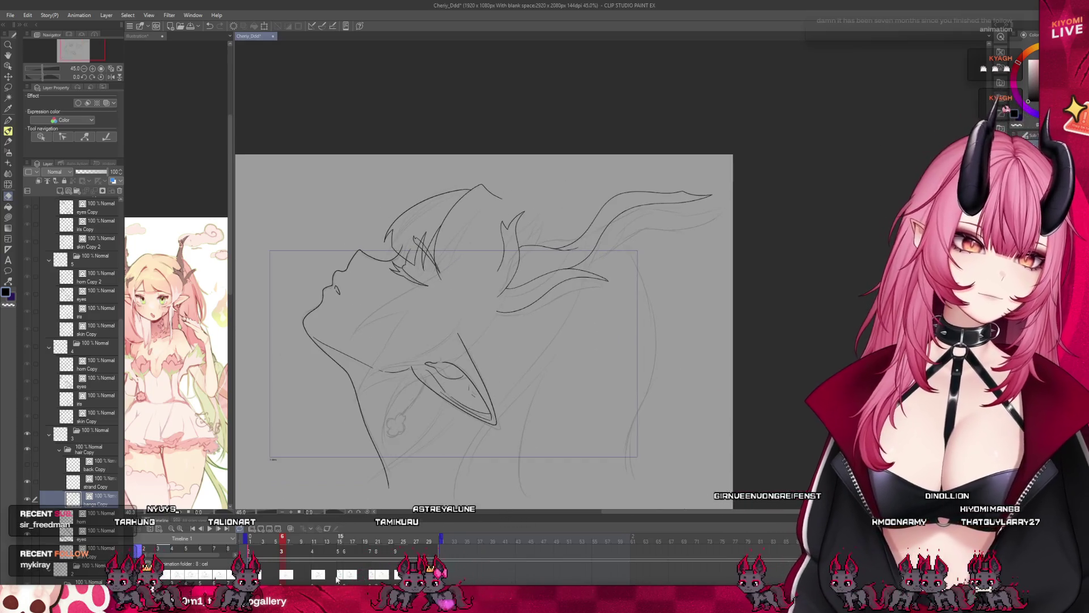
pyautogui.moveTo(284, 542); pyautogui.dragTo(282, 540)
pyautogui.scroll(1, 416, 296)
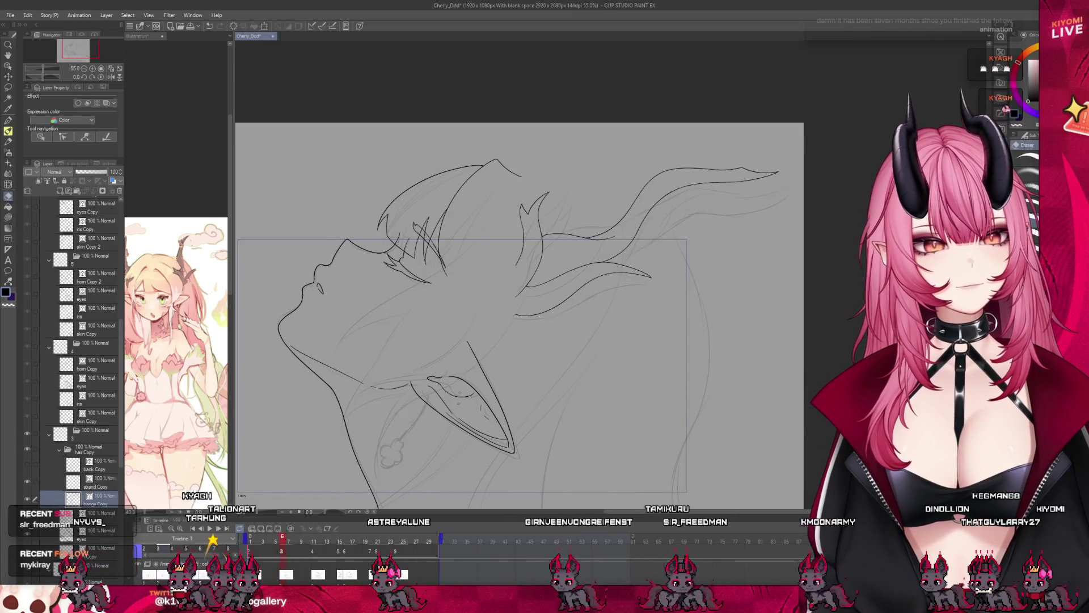
pyautogui.scroll(2, 463, 293)
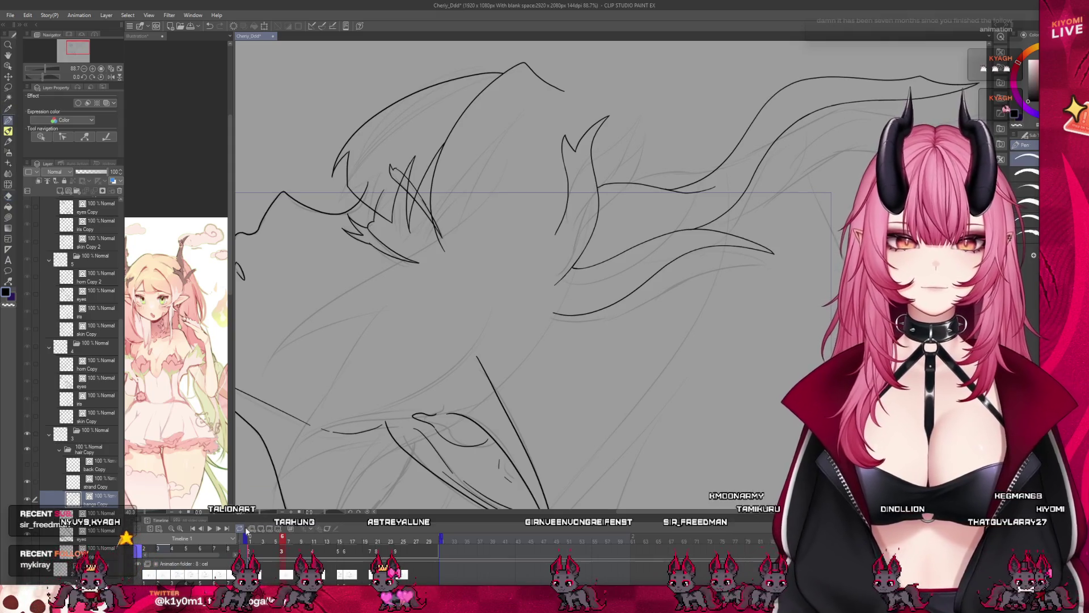
pyautogui.click(292, 528)
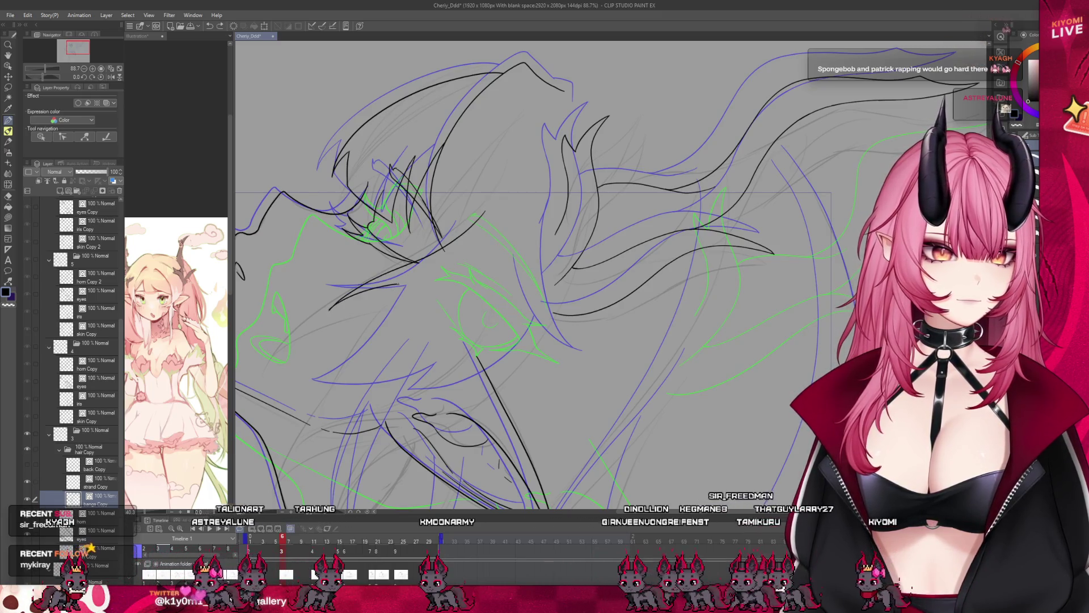
# - Draw long diagonal hair strand lines, undoing one stray horizontal stroke
pyautogui.moveTo(398, 285); pyautogui.dragTo(339, 340)
pyautogui.moveTo(404, 287)
pyautogui.mouseDown()
pyautogui.moveTo(312, 376)
pyautogui.moveTo(391, 373)
pyautogui.mouseUp()
pyautogui.hotkey('ctrl', 'z')
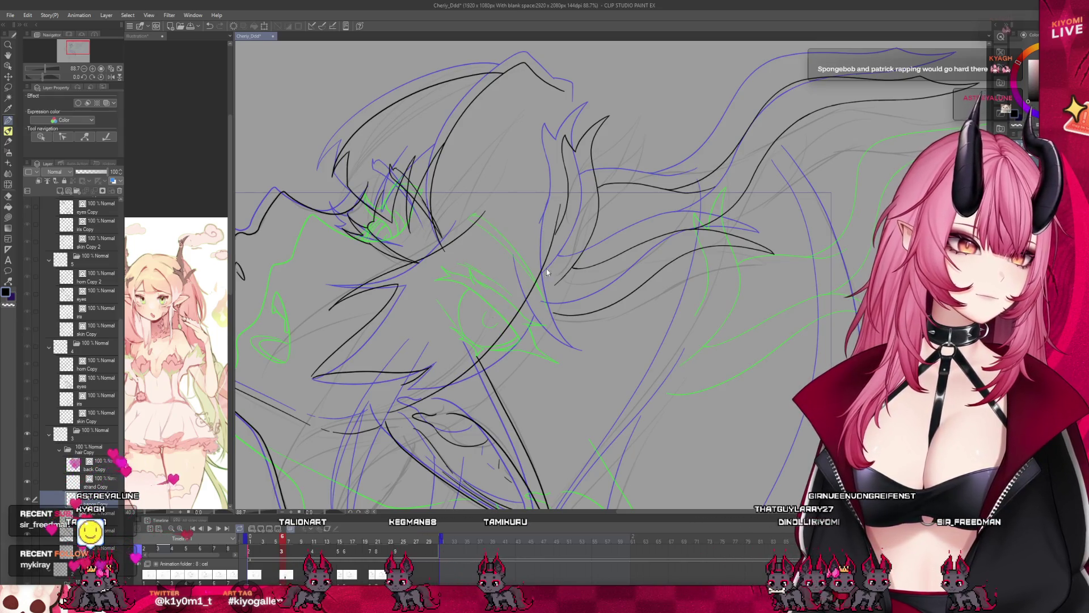
pyautogui.moveTo(537, 264); pyautogui.dragTo(434, 368)
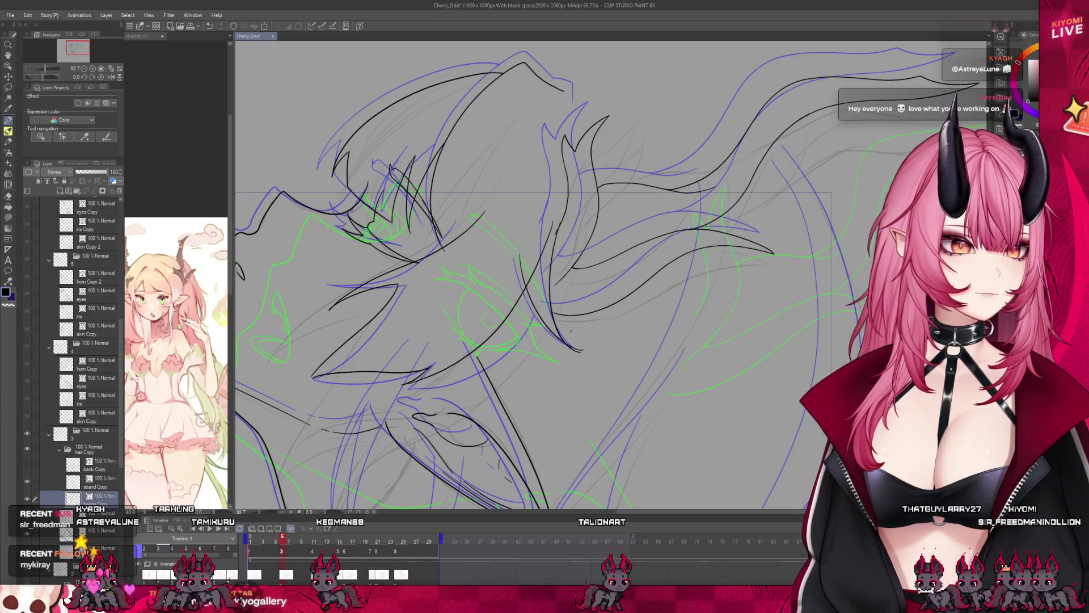
# - Toggle between Eraser and Pen, zoom out, and scrub back to frame 6
pyautogui.press('e')
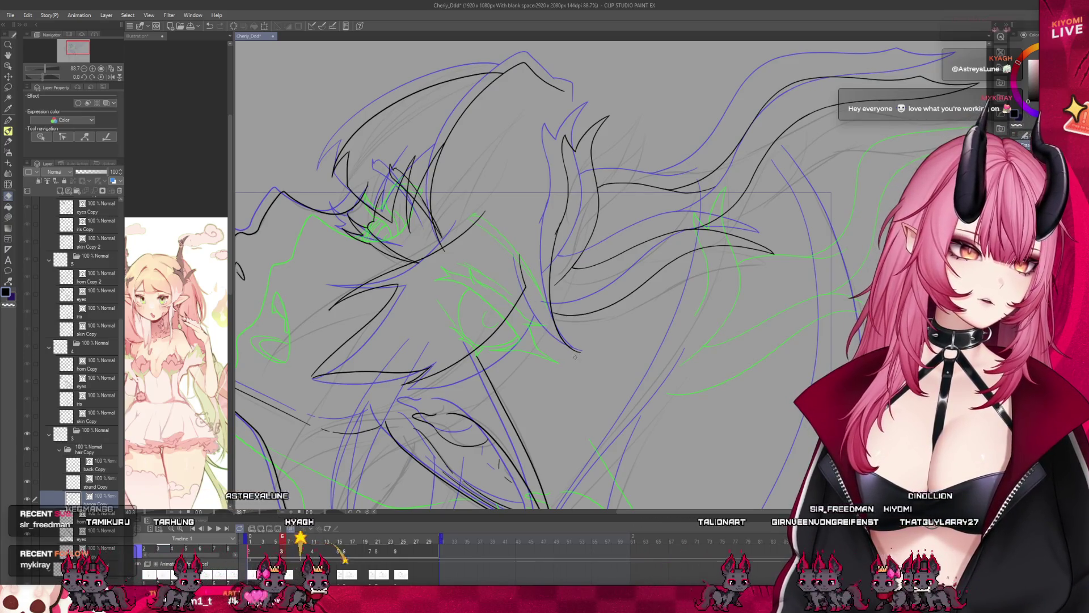
pyautogui.click(9, 121)
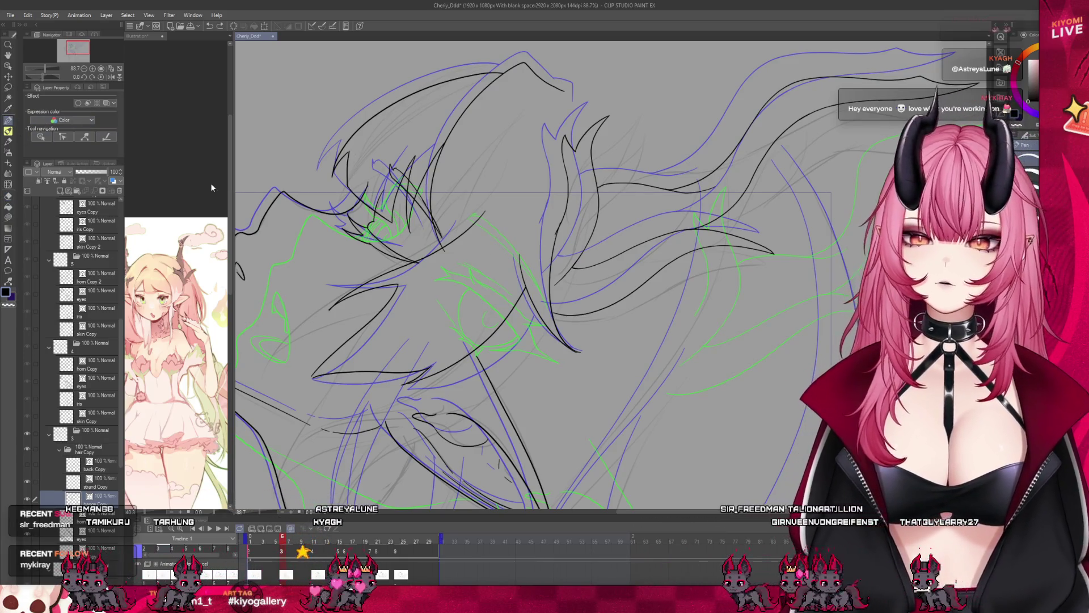
pyautogui.scroll(3, 447, 286)
pyautogui.scroll(1, 447, 286)
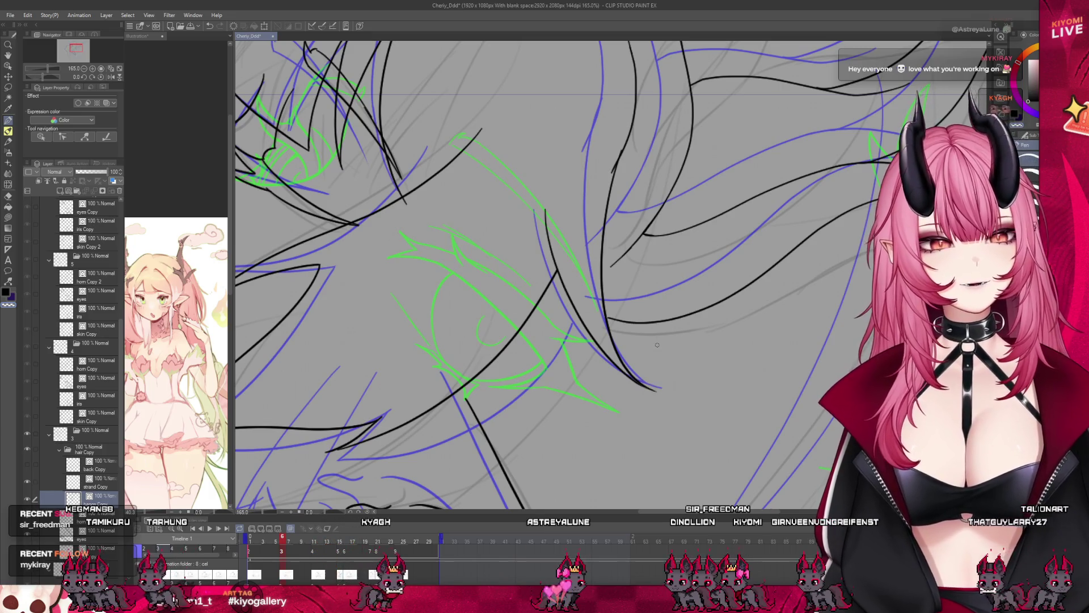
pyautogui.scroll(-5, 525, 324)
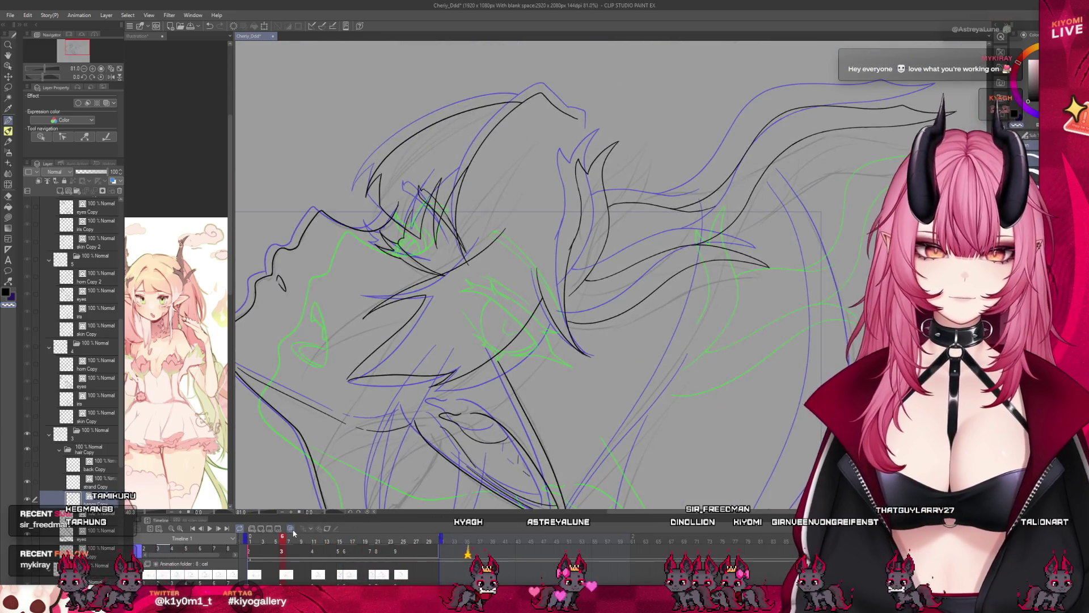
pyautogui.scroll(-3, 416, 461)
pyautogui.moveTo(290, 542)
pyautogui.mouseDown()
pyautogui.moveTo(340, 542)
pyautogui.moveTo(282, 542)
pyautogui.mouseUp()
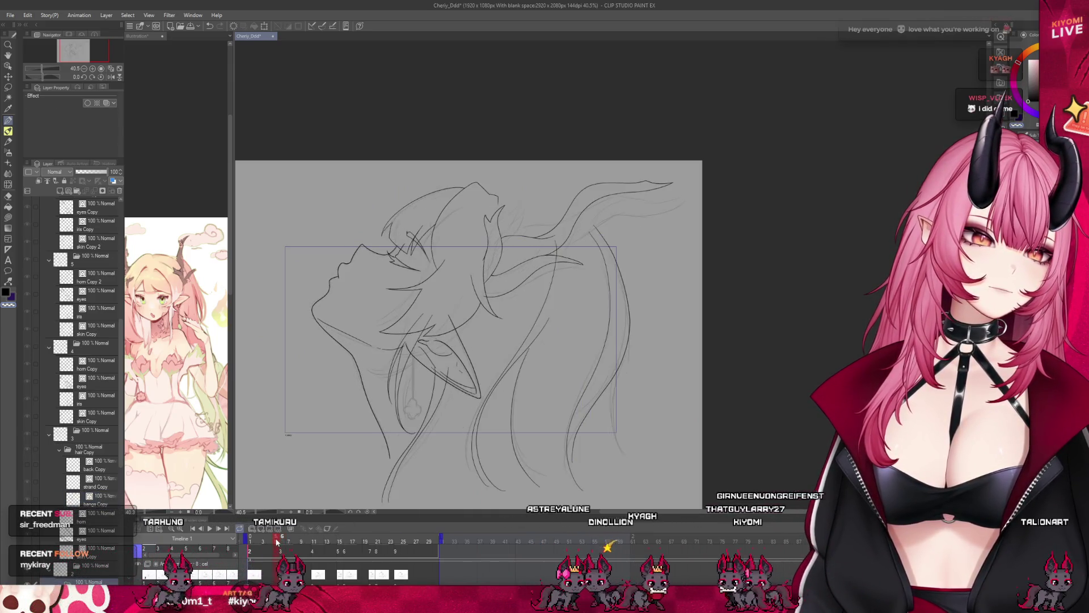
# - Lasso-select the hair lock next to the face on frame 6
pyautogui.scroll(3, 430, 298)
pyautogui.press('m')
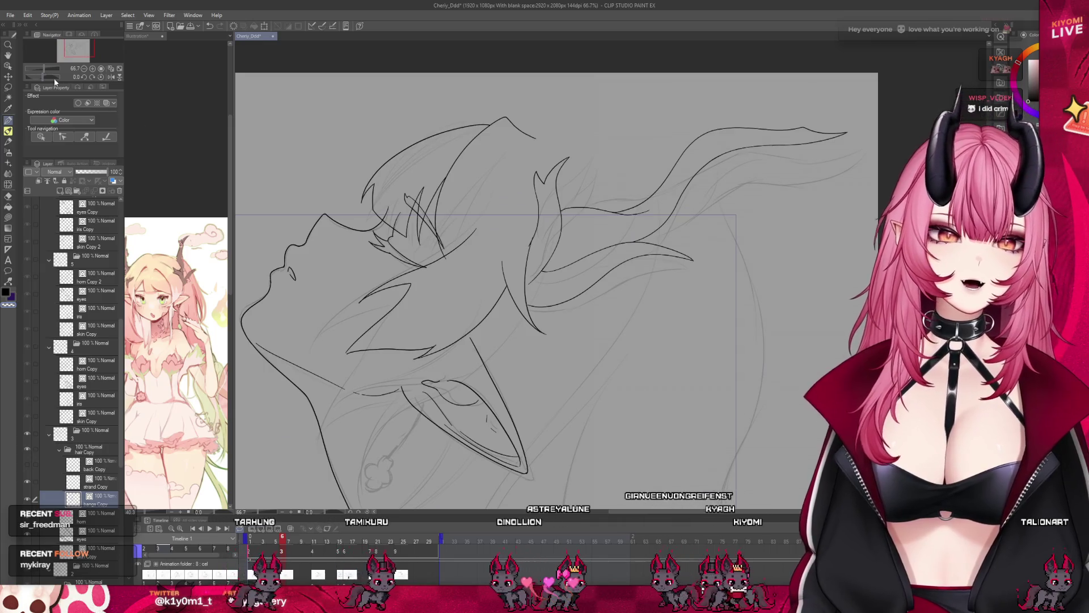
pyautogui.moveTo(507, 278); pyautogui.dragTo(413, 318)
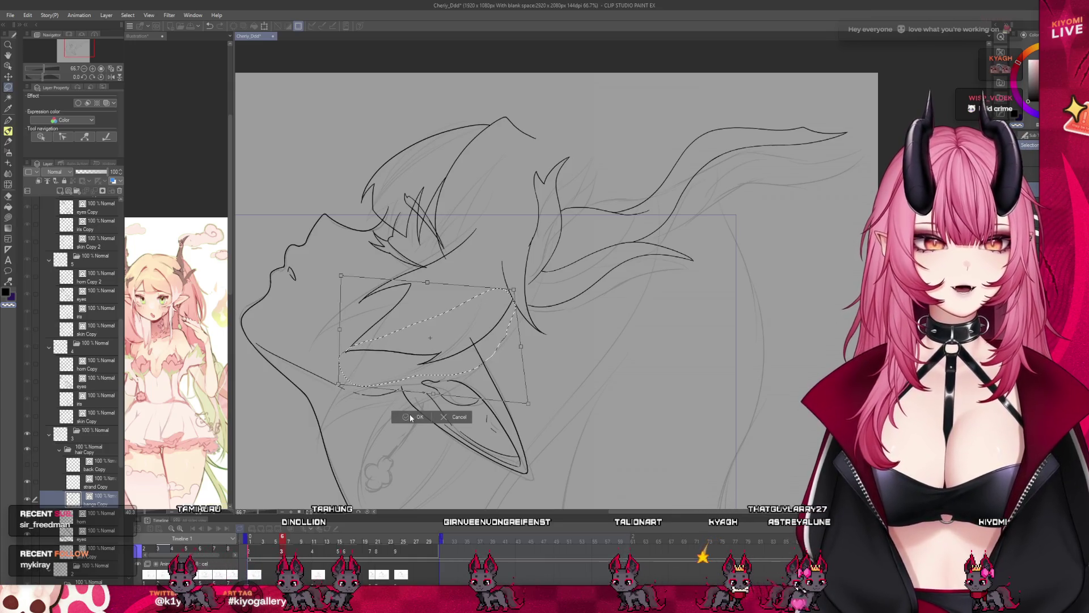
# - Commit the hair lock stretch and scrub the timeline to preview the change across frames
pyautogui.click(412, 418)
pyautogui.scroll(-3, 380, 356)
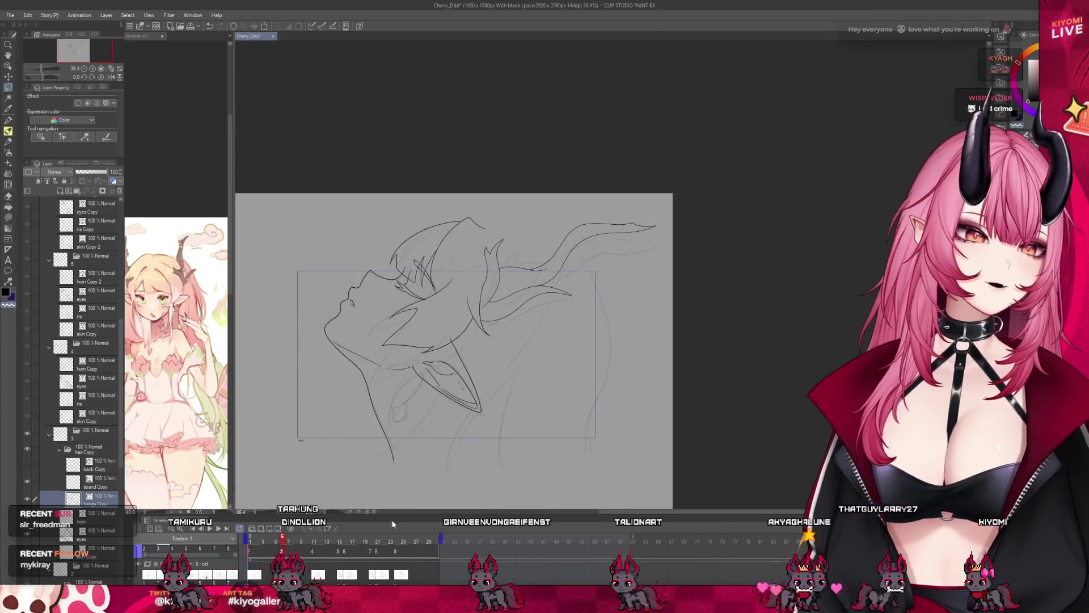
pyautogui.moveTo(289, 535); pyautogui.dragTo(282, 539)
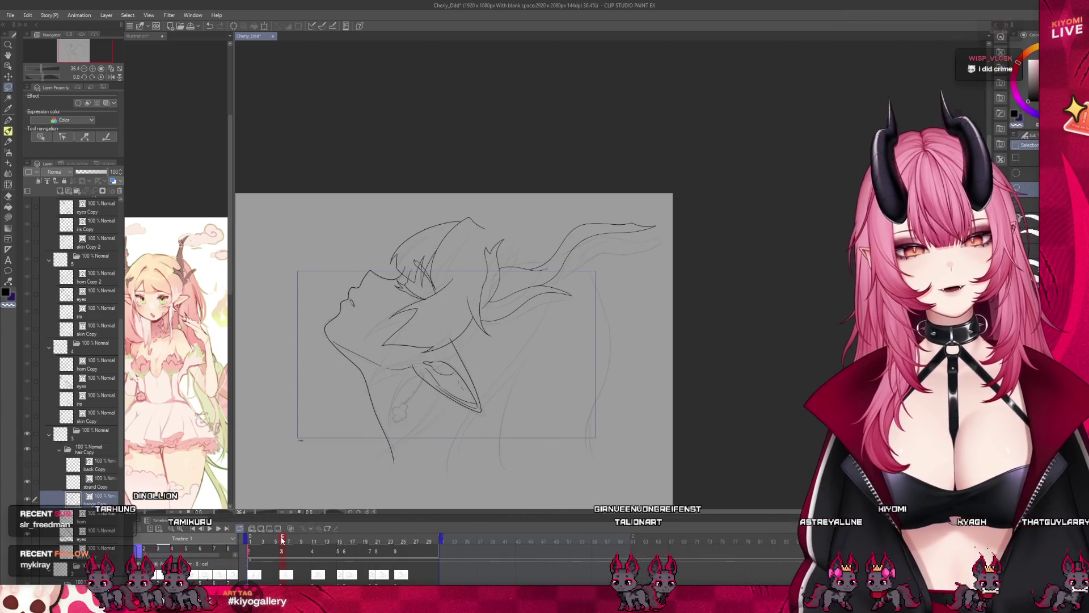
pyautogui.scroll(2, 426, 367)
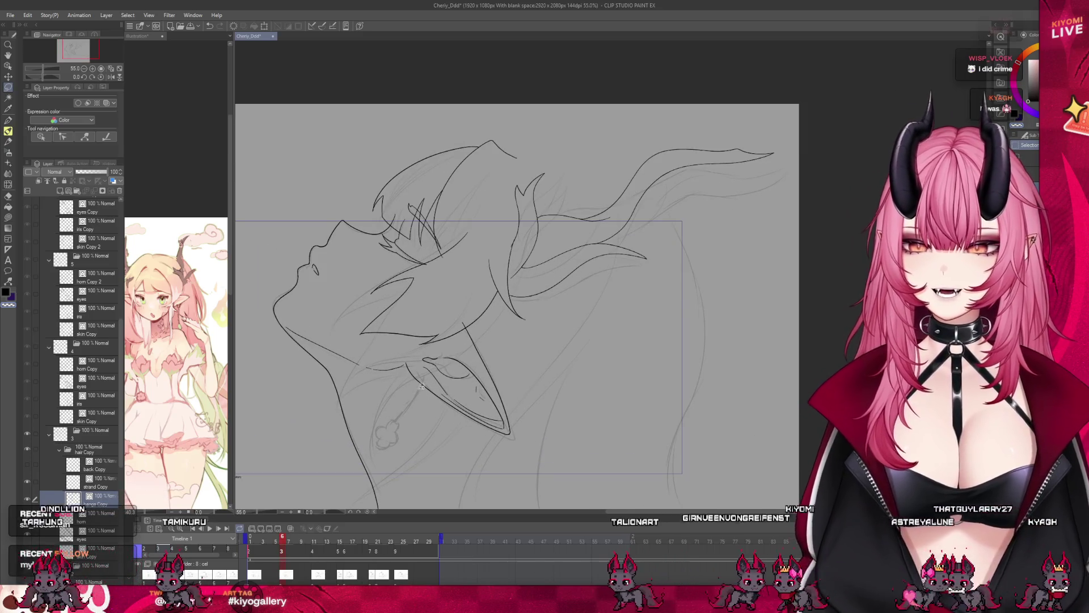
# - Zoom out, scrub between frames 6 and 7, and select the back Copy hair layer
pyautogui.scroll(2, 336, 468)
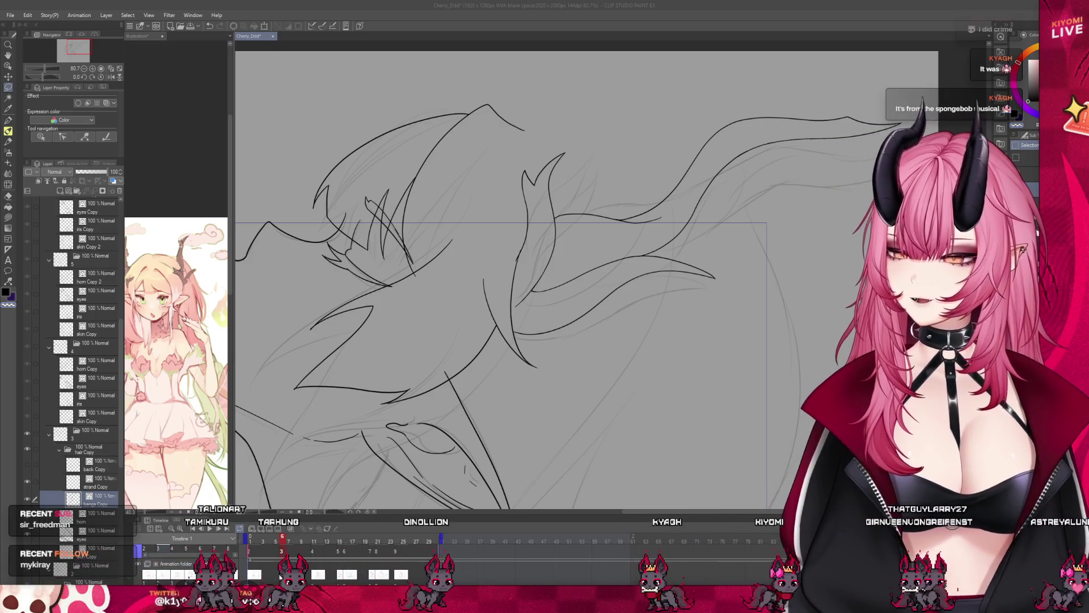
pyautogui.hotkey('ctrl', '-')
pyautogui.hotkey('ctrl', '-')
pyautogui.hotkey('ctrl', '-')
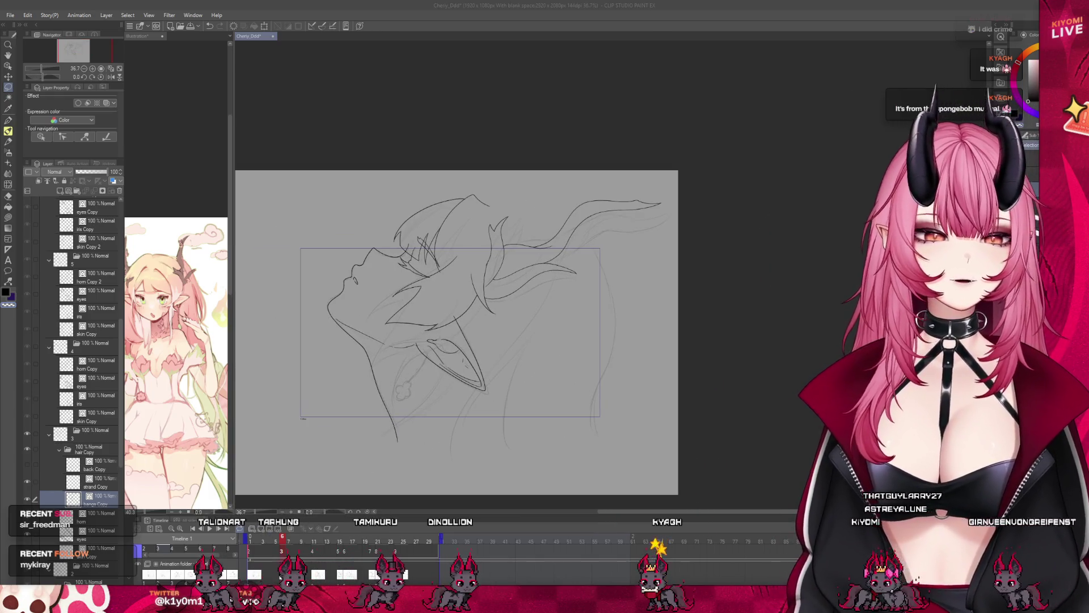
pyautogui.click(285, 542)
pyautogui.moveTo(280, 543); pyautogui.dragTo(276, 549)
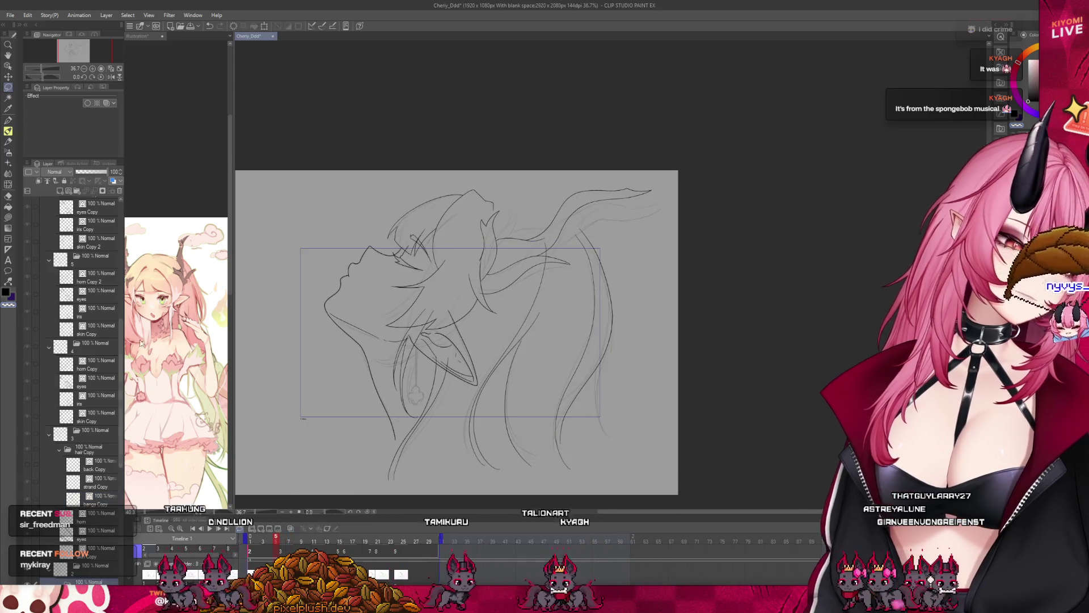
pyautogui.click(85, 469)
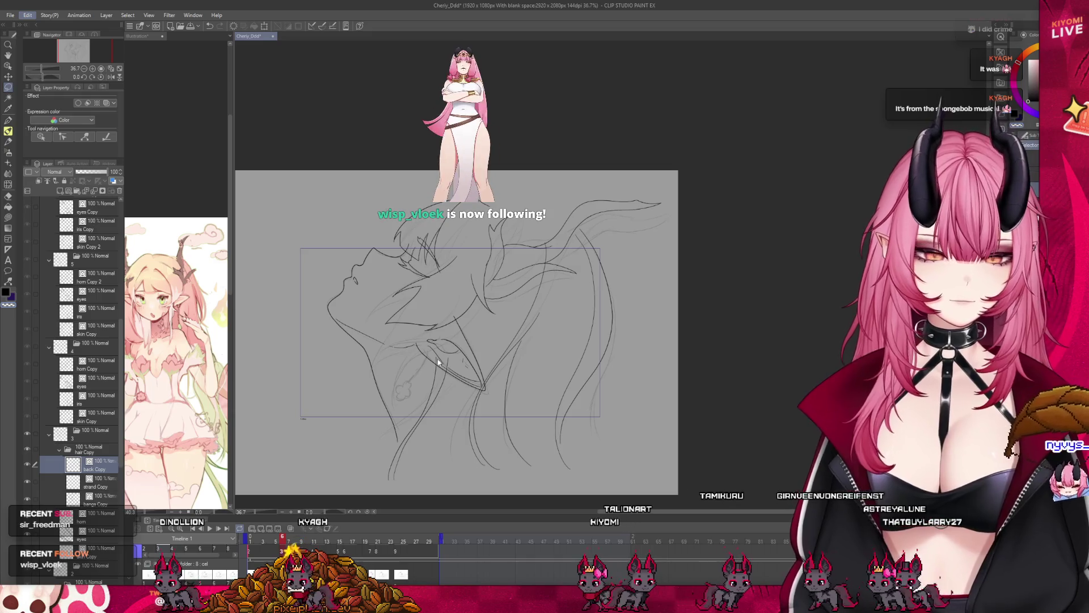
# - Mesh-warp the back Copy hair's edges into new flowing curves and compare frames 5 and 6
pyautogui.hotkey('ctrl', 't')
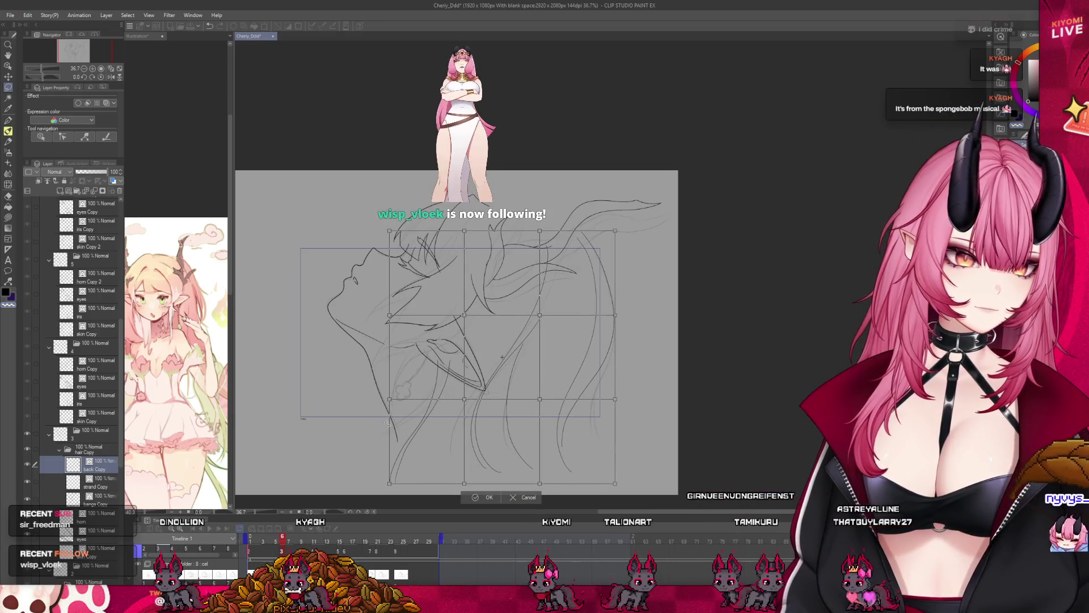
pyautogui.moveTo(389, 398); pyautogui.dragTo(370, 385)
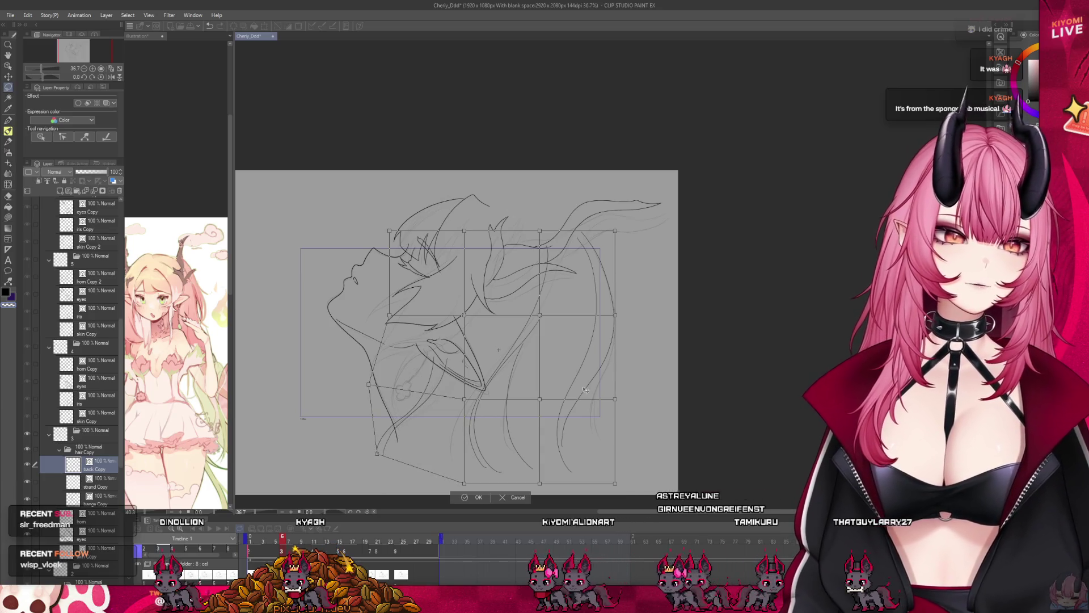
pyautogui.moveTo(539, 314); pyautogui.dragTo(617, 323)
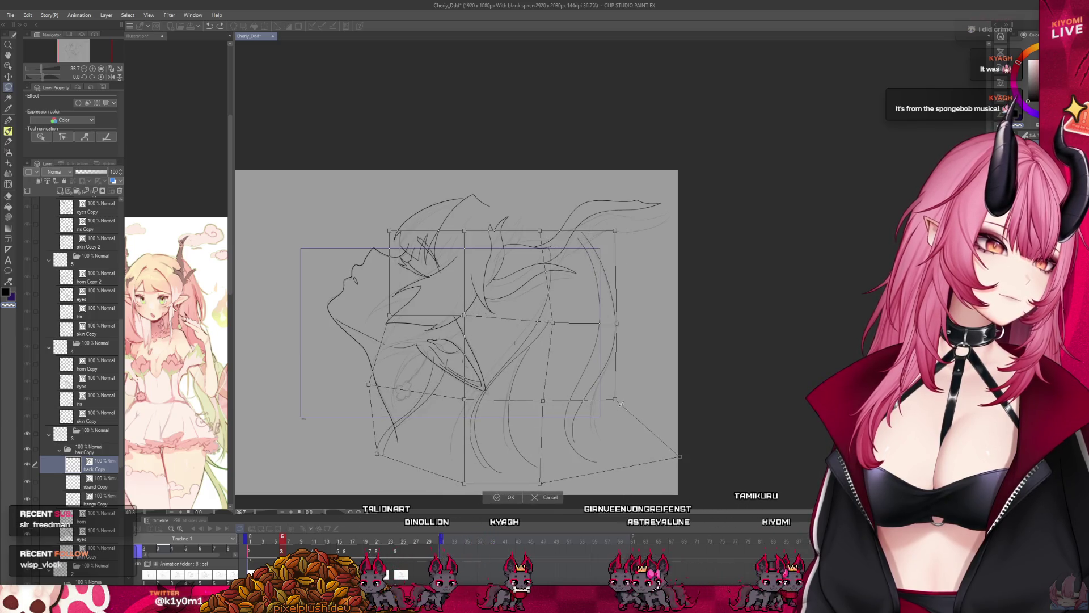
pyautogui.moveTo(634, 401); pyautogui.dragTo(625, 403)
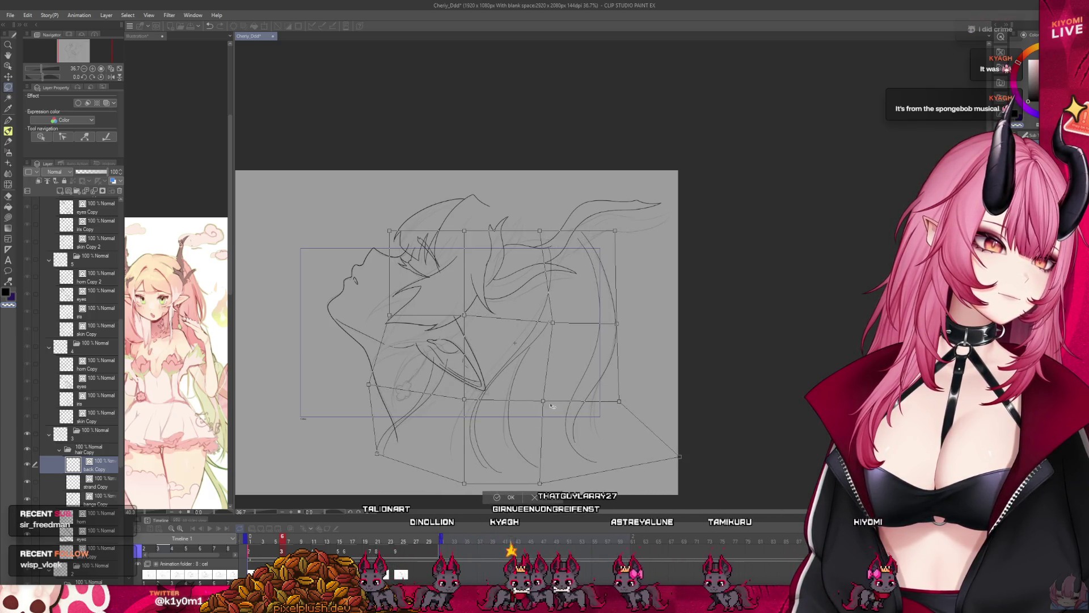
pyautogui.moveTo(544, 401); pyautogui.dragTo(565, 407)
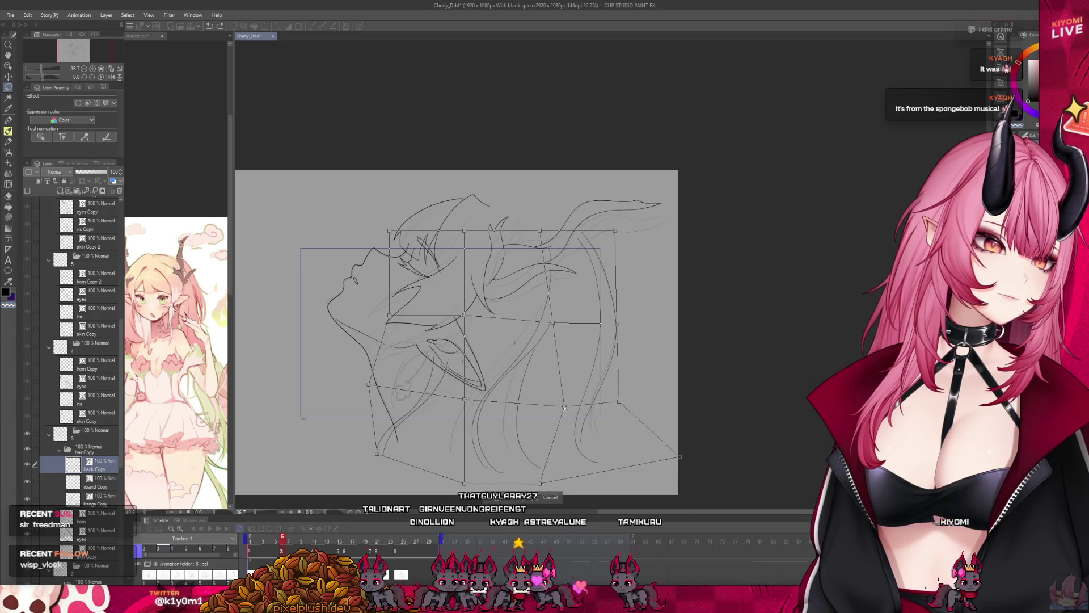
pyautogui.moveTo(616, 228); pyautogui.dragTo(609, 230)
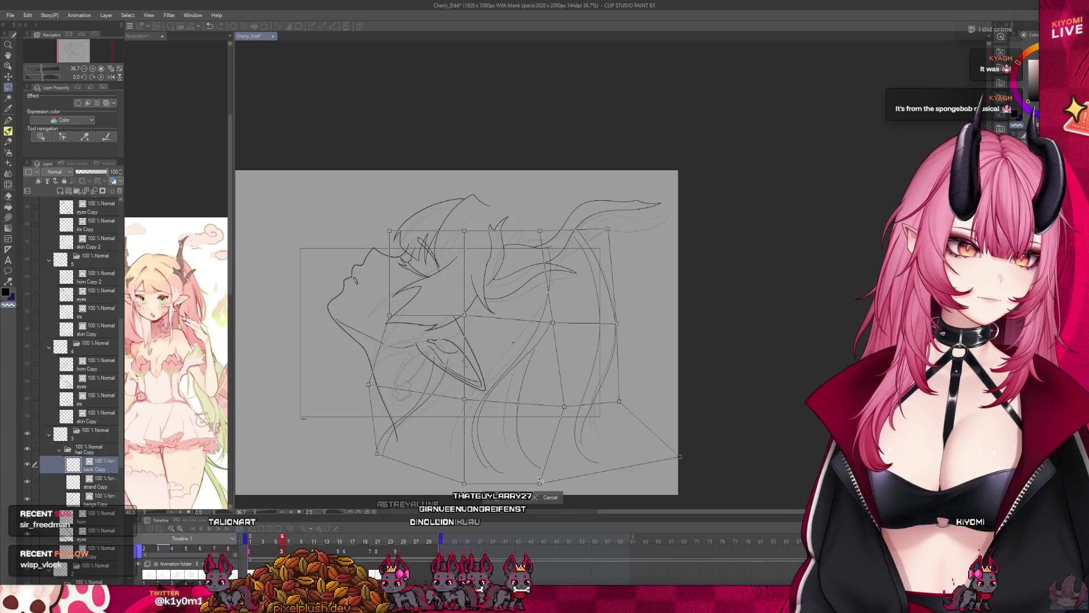
pyautogui.press('Return')
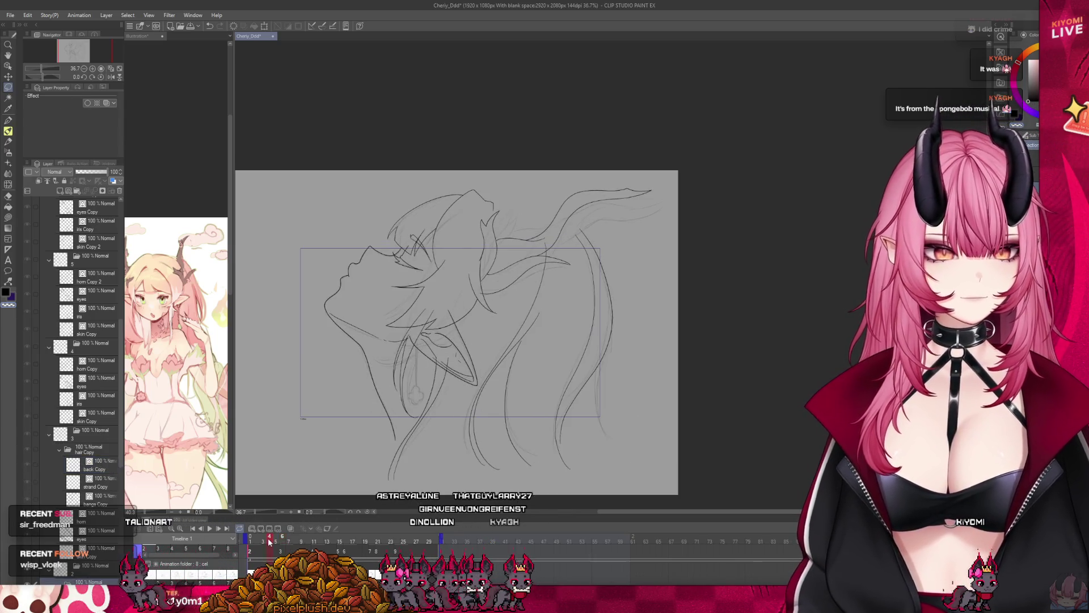
pyautogui.moveTo(282, 544); pyautogui.dragTo(282, 549)
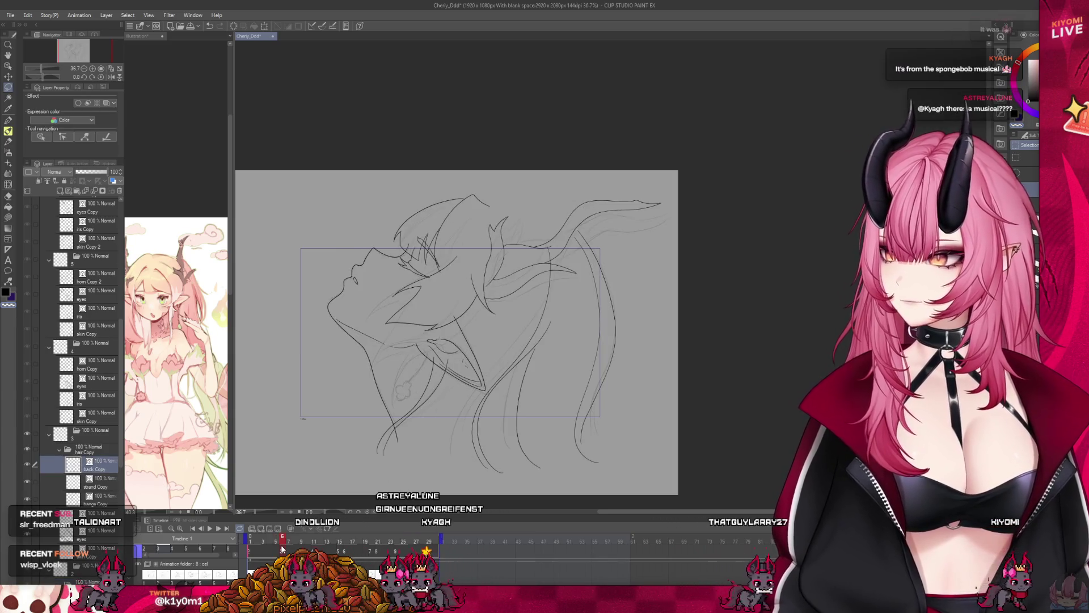
# - Select the strand Copy layer, turn on onion skin, and switch to the Pen tool
pyautogui.scroll(2, 378, 368)
pyautogui.scroll(1, 378, 368)
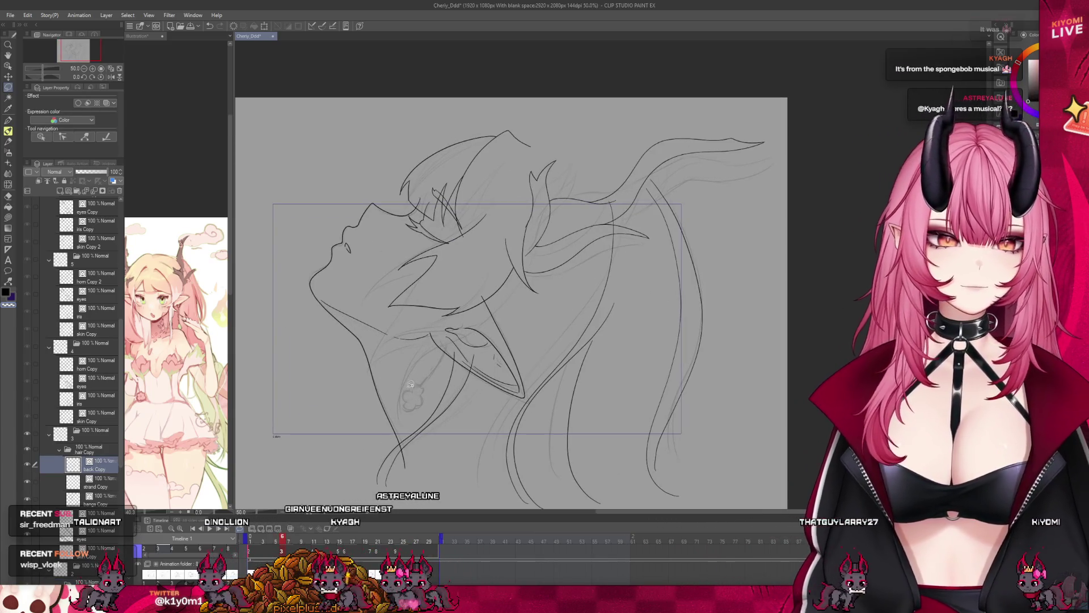
pyautogui.click(95, 482)
pyautogui.click(290, 529)
pyautogui.press('p')
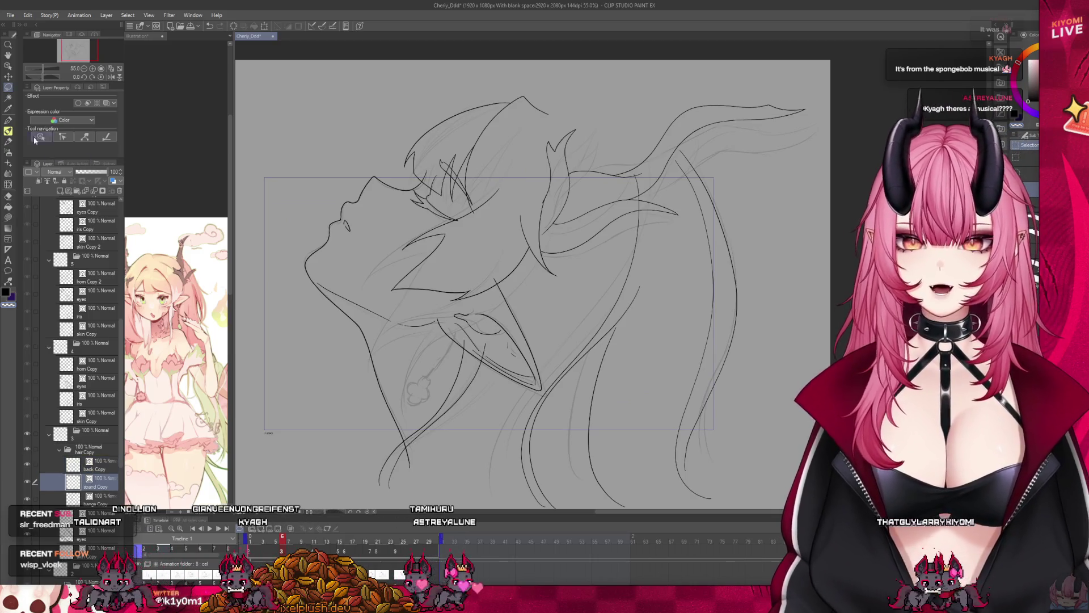
pyautogui.scroll(2, 444, 332)
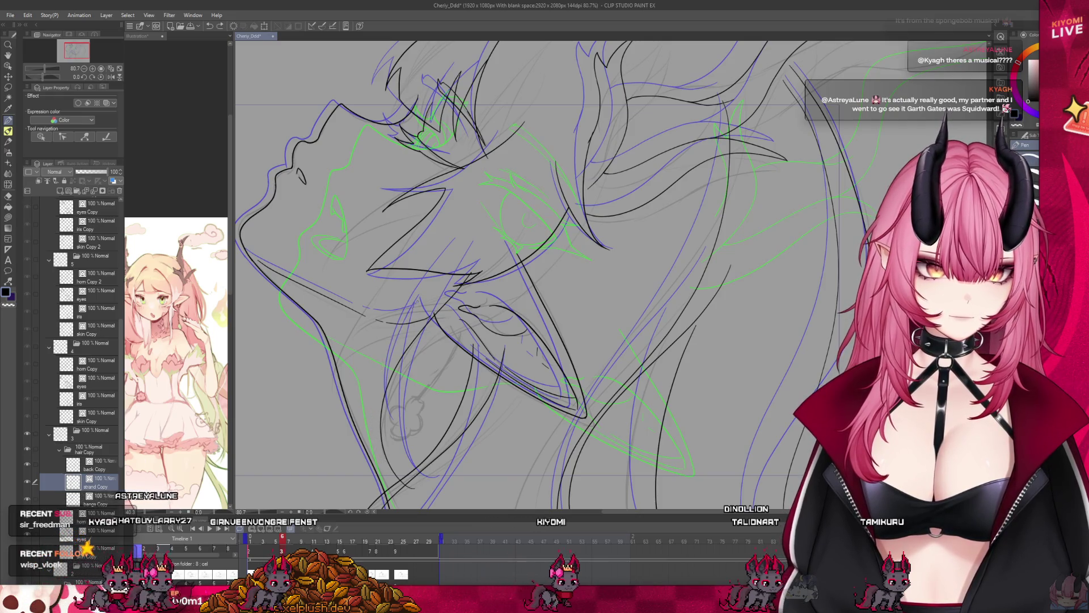
# - Undo the last two long hair strokes and discard a trial strand drawn in mirrored view
pyautogui.hotkey('ctrl', 'z')
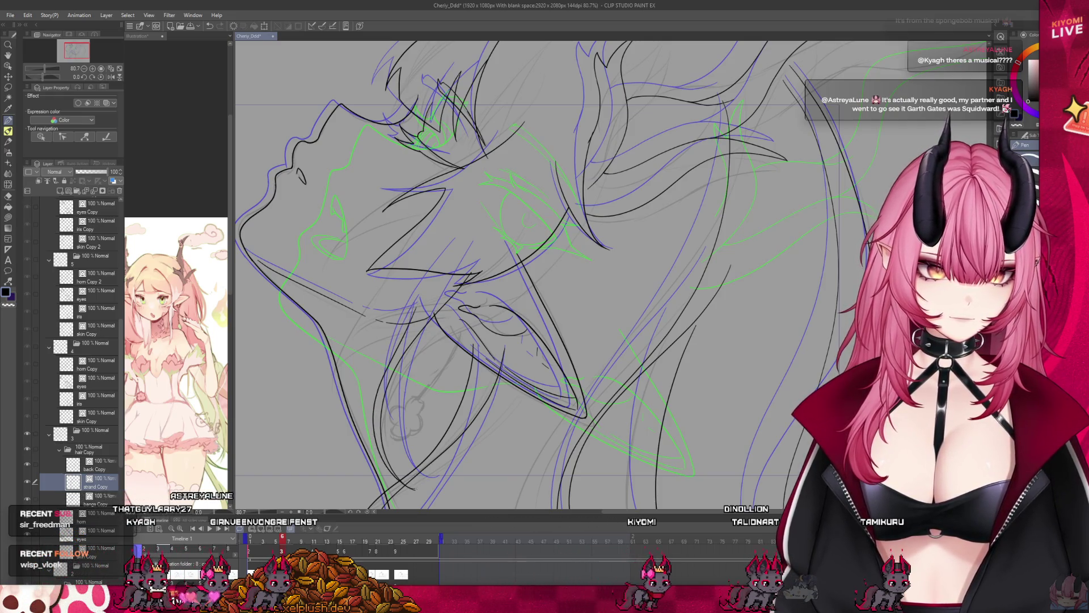
pyautogui.hotkey('ctrl', 'z')
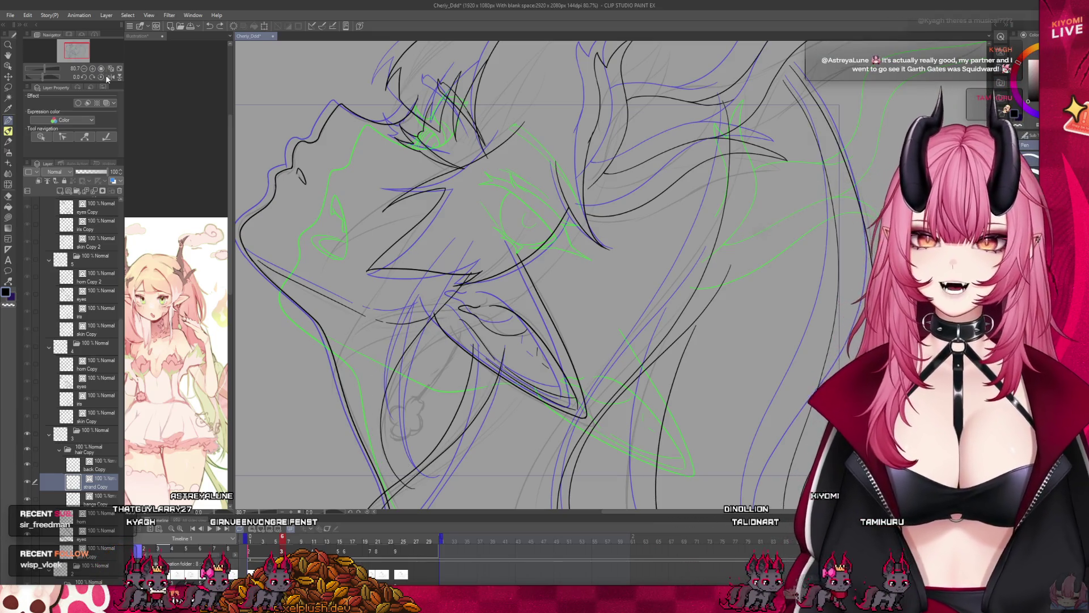
pyautogui.click(110, 76)
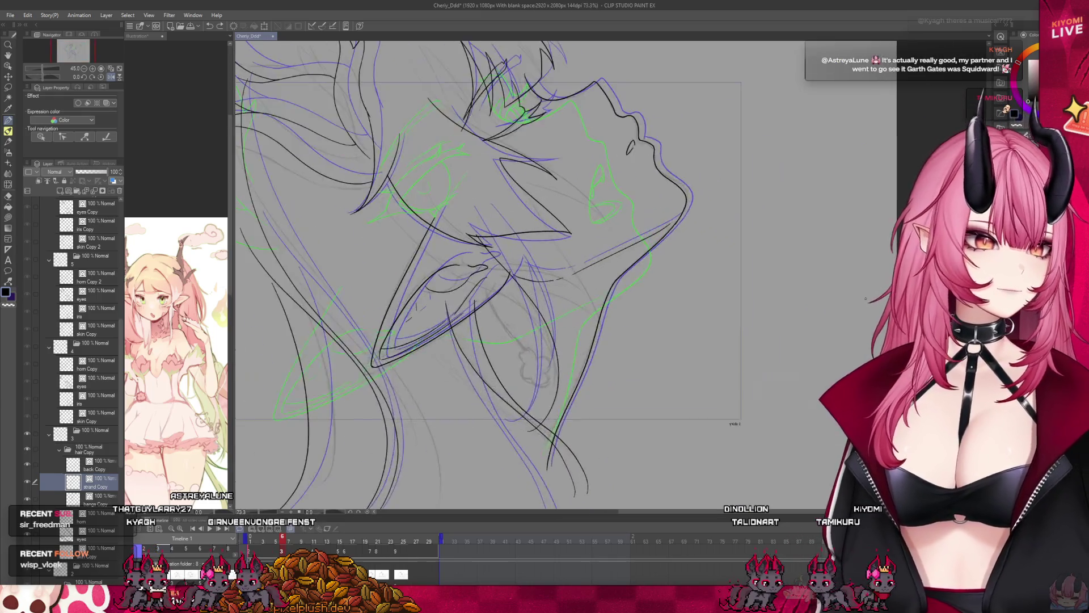
pyautogui.scroll(2, 798, 308)
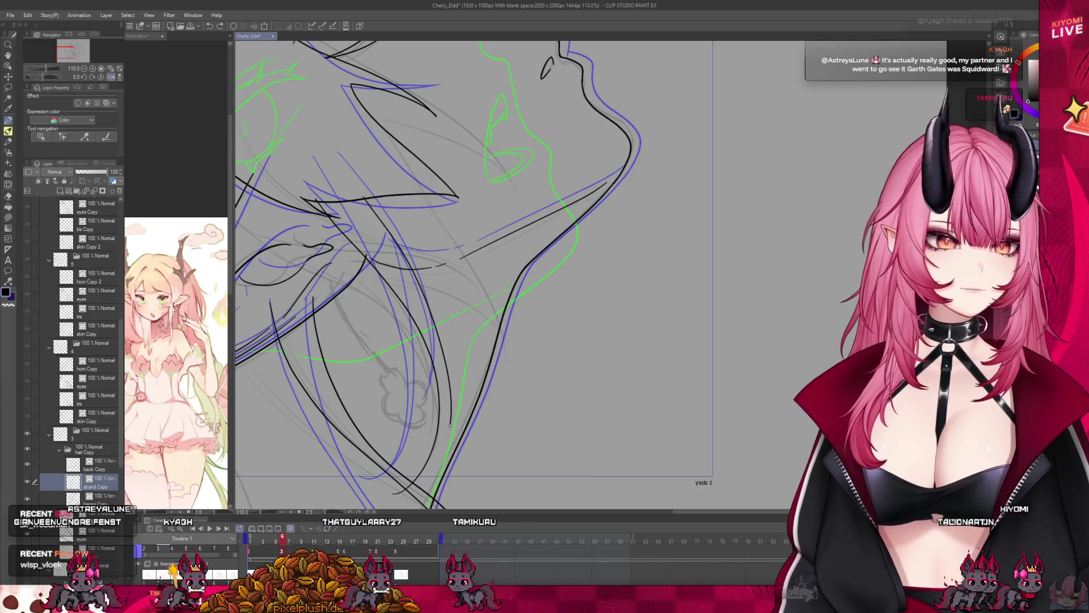
pyautogui.moveTo(366, 195); pyautogui.dragTo(434, 449)
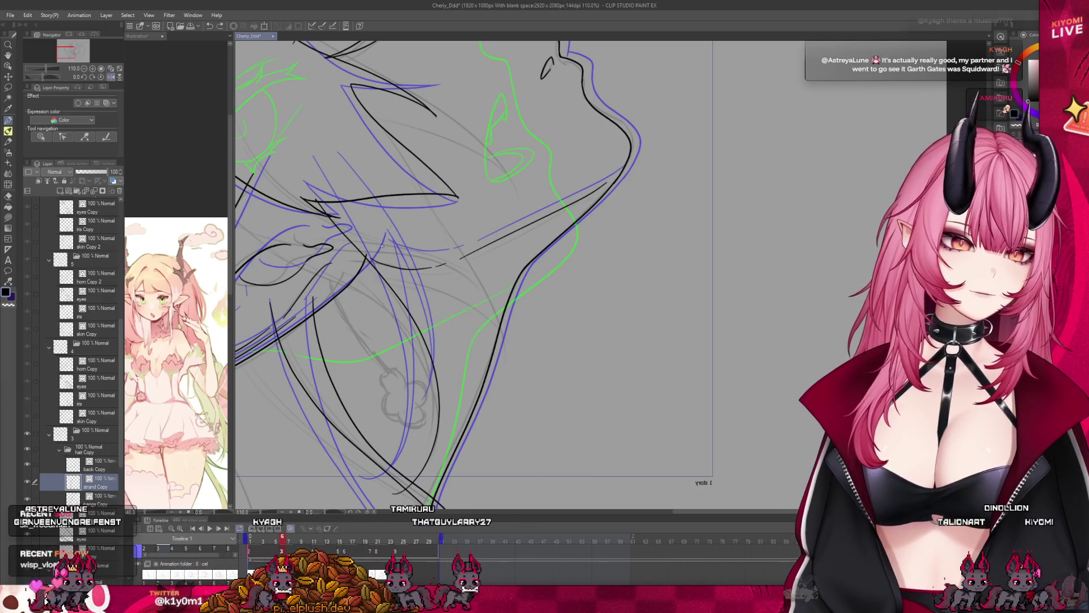
pyautogui.hotkey('ctrl', 'z')
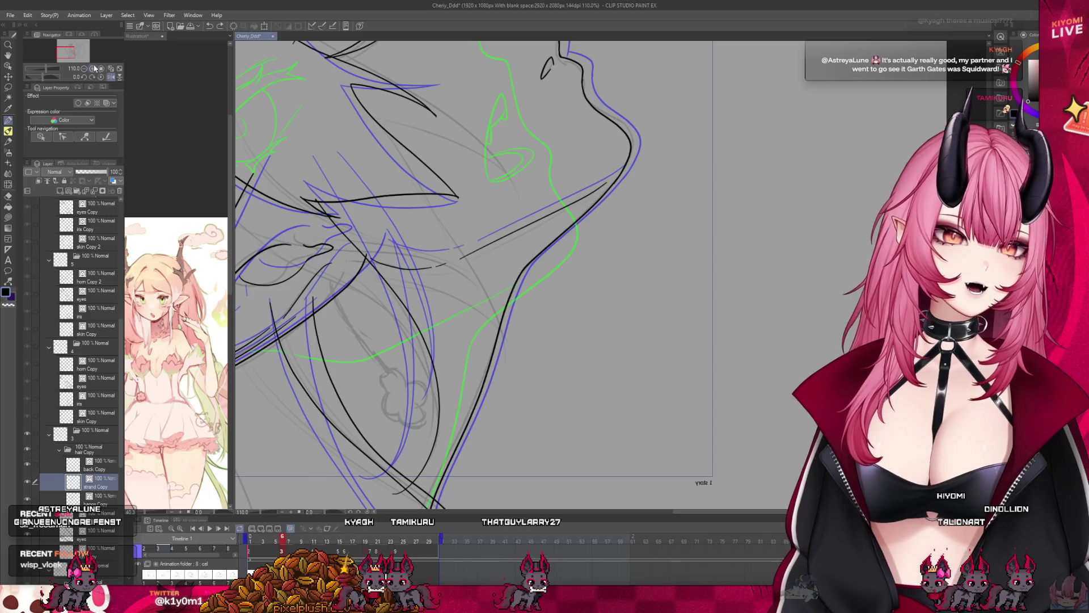
# - Draw a sweeping black strand across the middle of the head, then turn the view upright
pyautogui.click(108, 77)
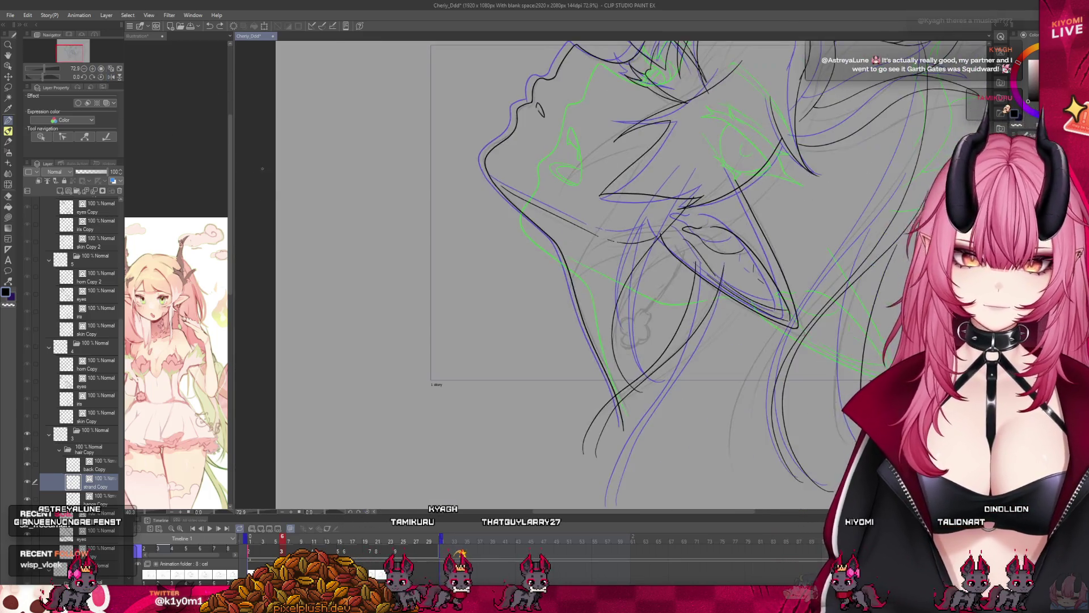
pyautogui.hotkey('ctrl', '+')
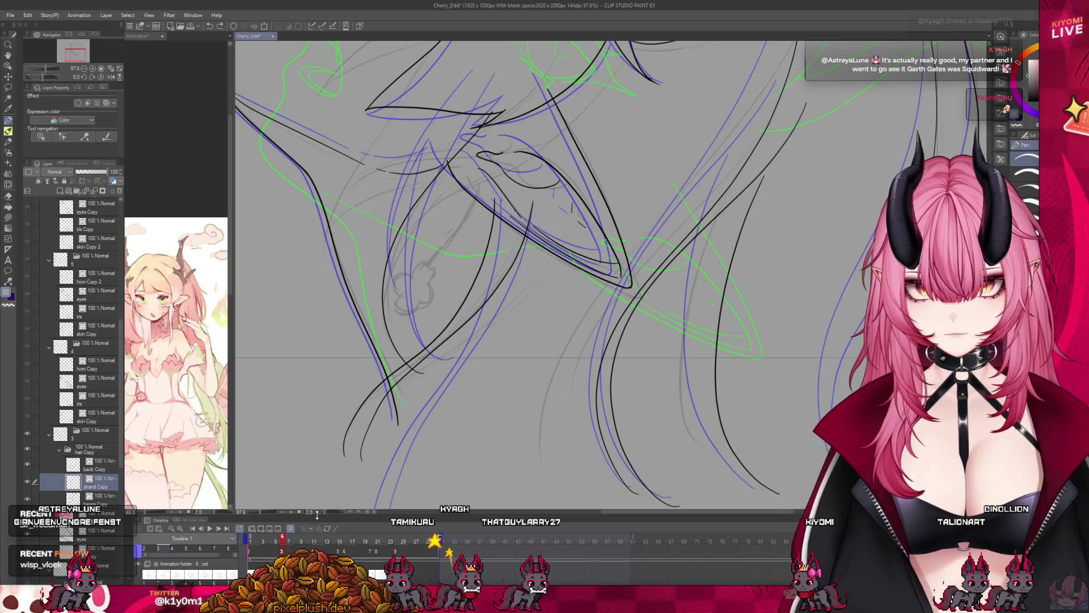
pyautogui.moveTo(317, 513); pyautogui.dragTo(332, 515)
pyautogui.scroll(-2, 654, 150)
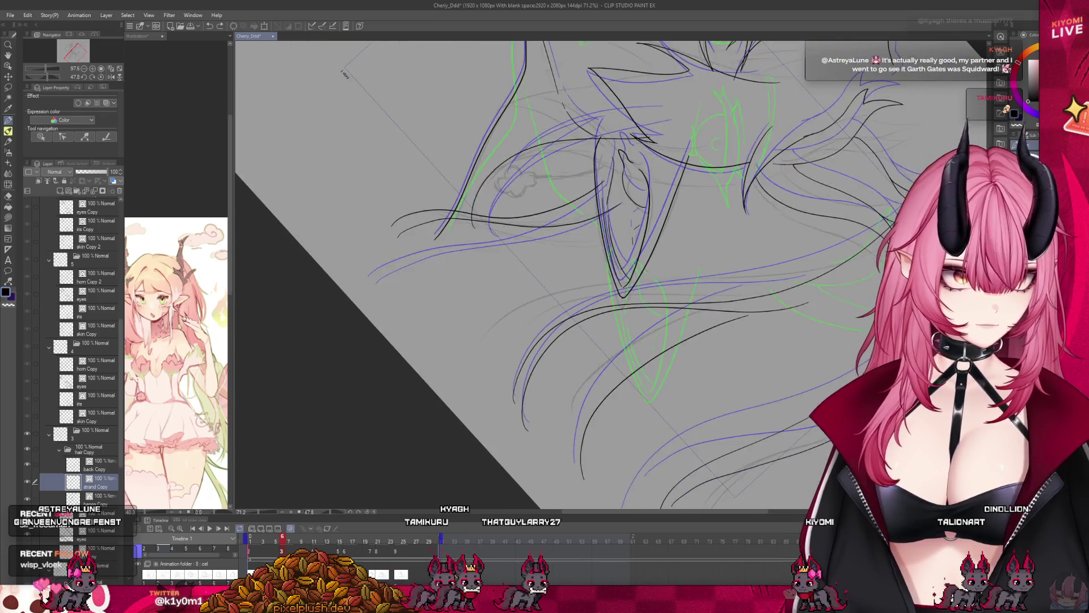
pyautogui.scroll(3, 654, 150)
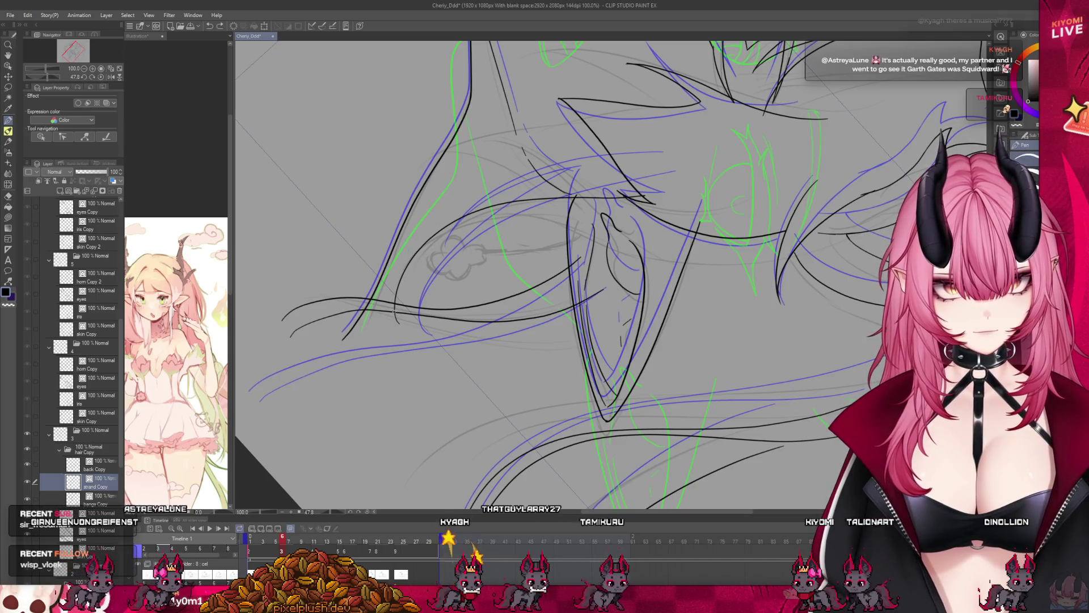
pyautogui.moveTo(463, 207); pyautogui.dragTo(656, 172)
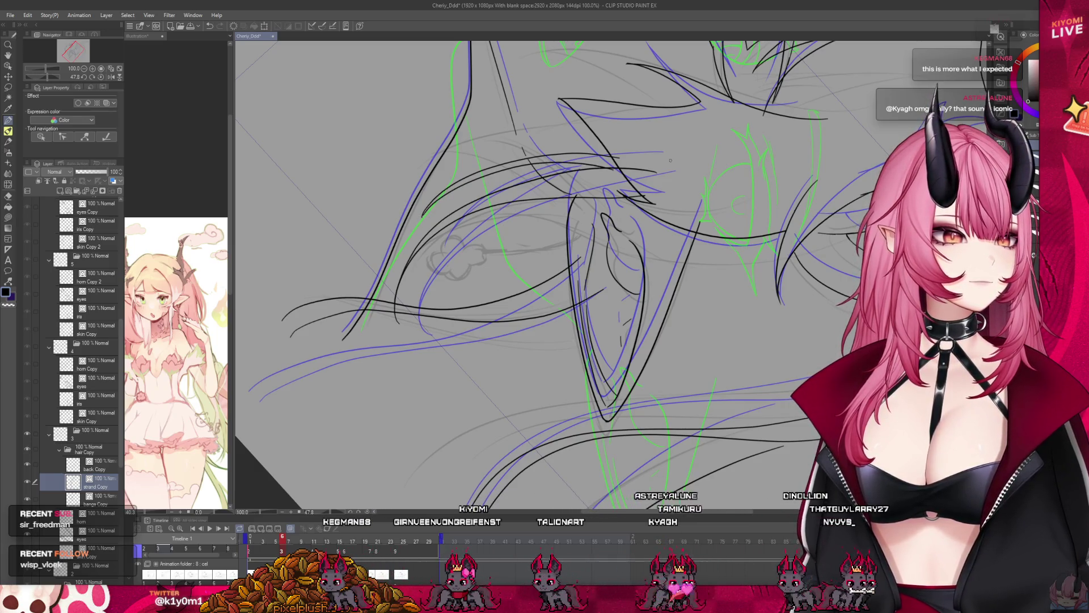
pyautogui.scroll(1, 585, 102)
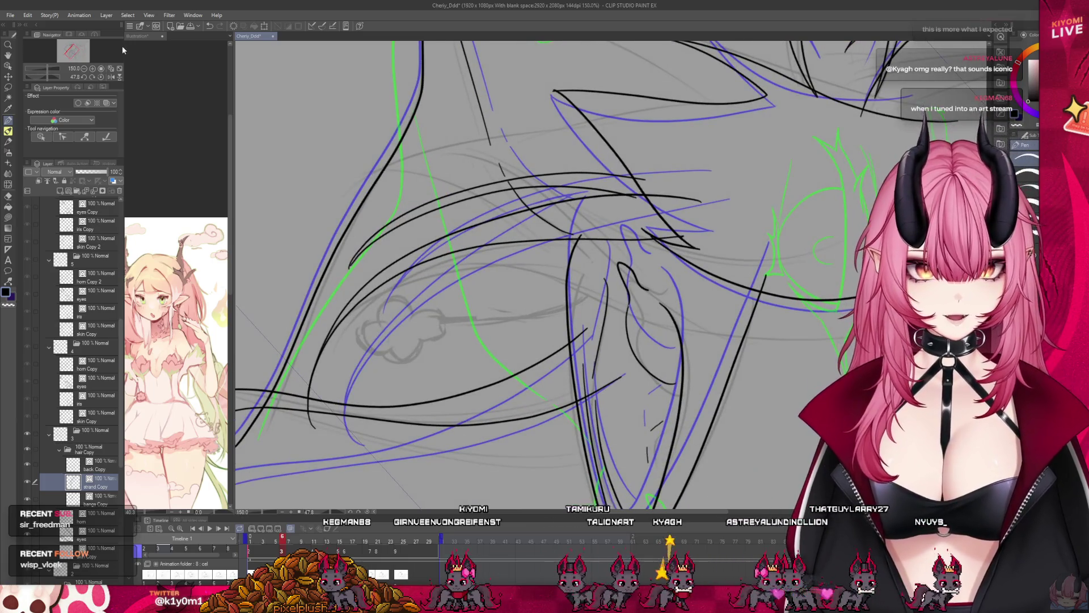
pyautogui.moveTo(371, 517); pyautogui.dragTo(421, 363)
pyautogui.scroll(2, 397, 354)
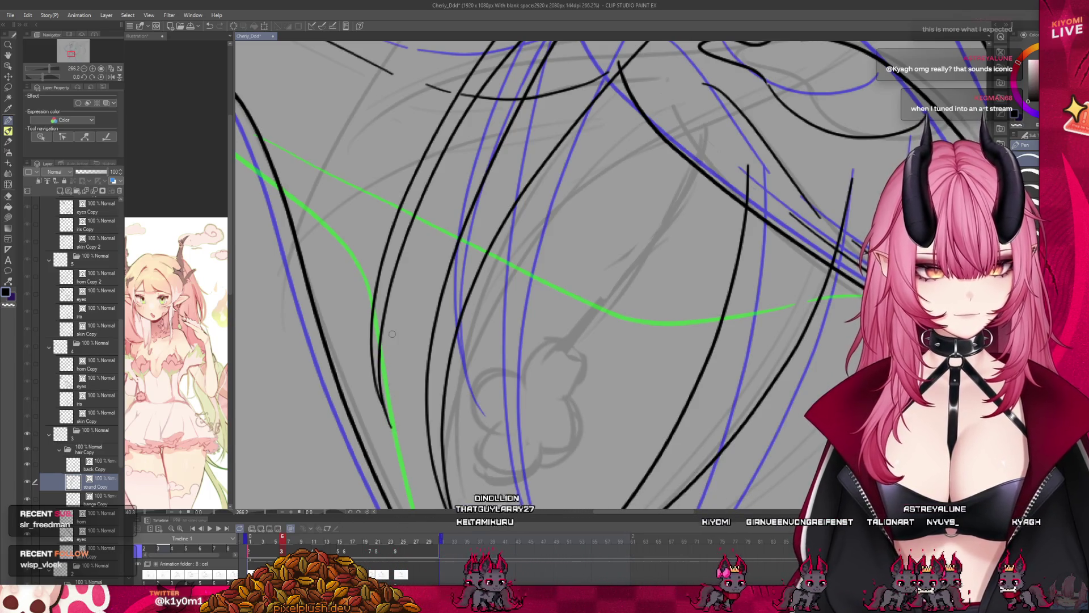
pyautogui.scroll(-5, 303, 323)
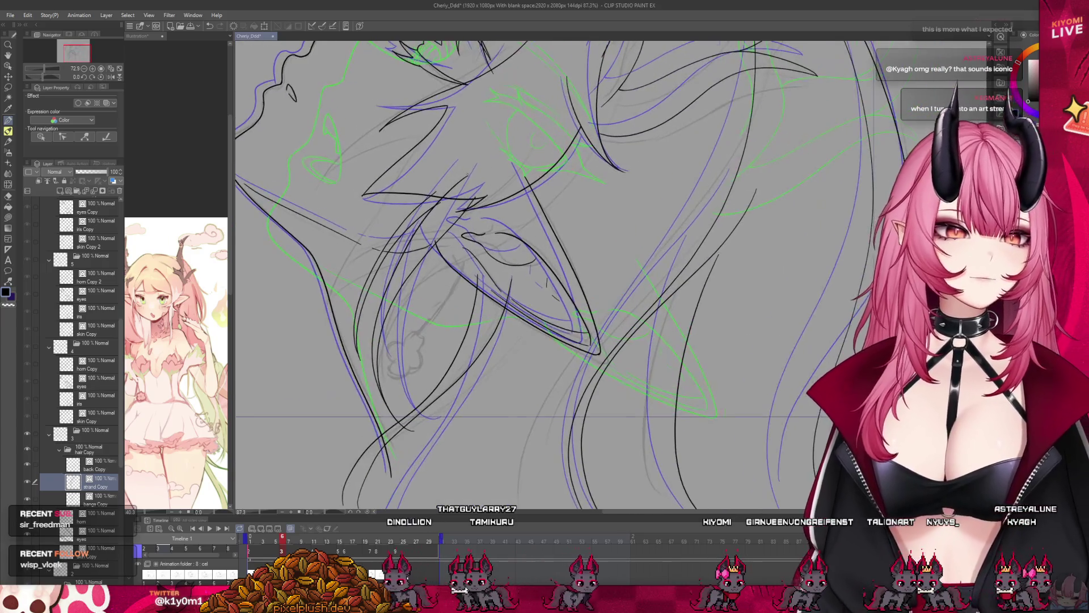
pyautogui.scroll(1, 477, 101)
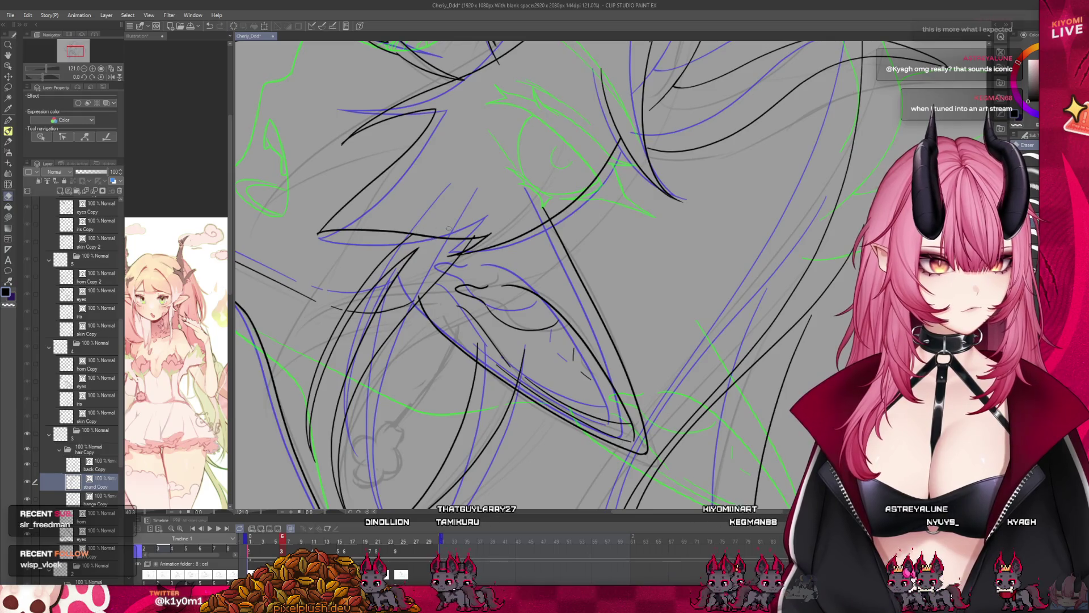
pyautogui.scroll(-5, 525, 218)
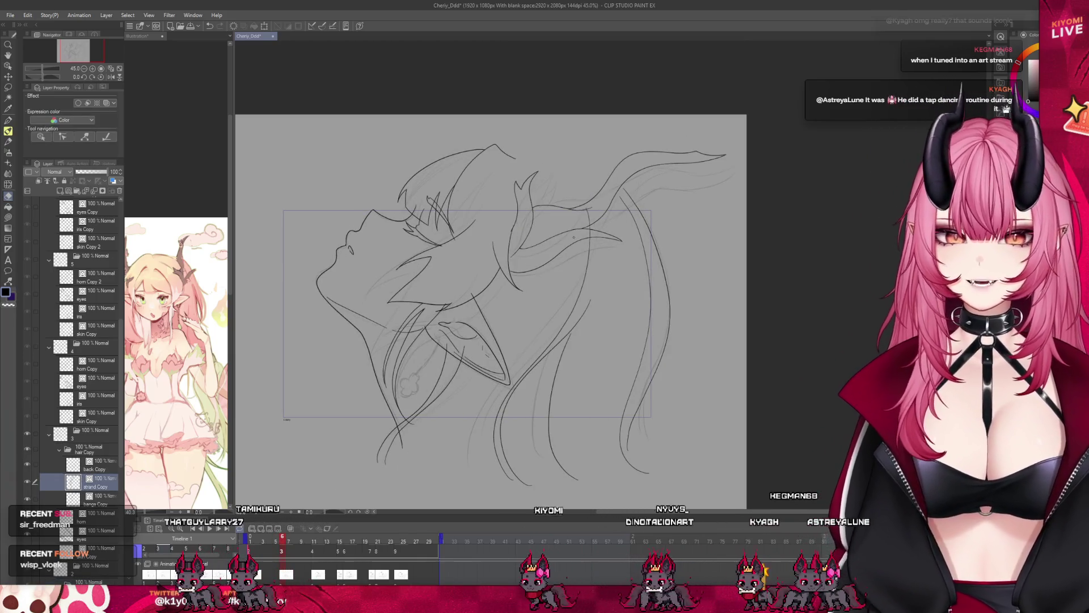
pyautogui.scroll(-3, 490, 300)
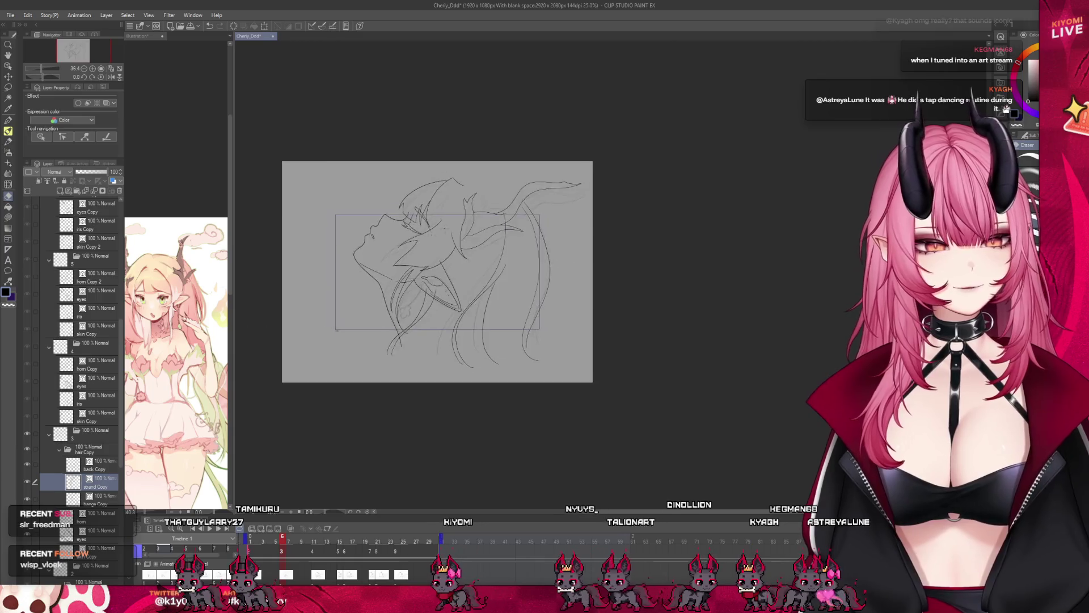
pyautogui.scroll(1, 490, 301)
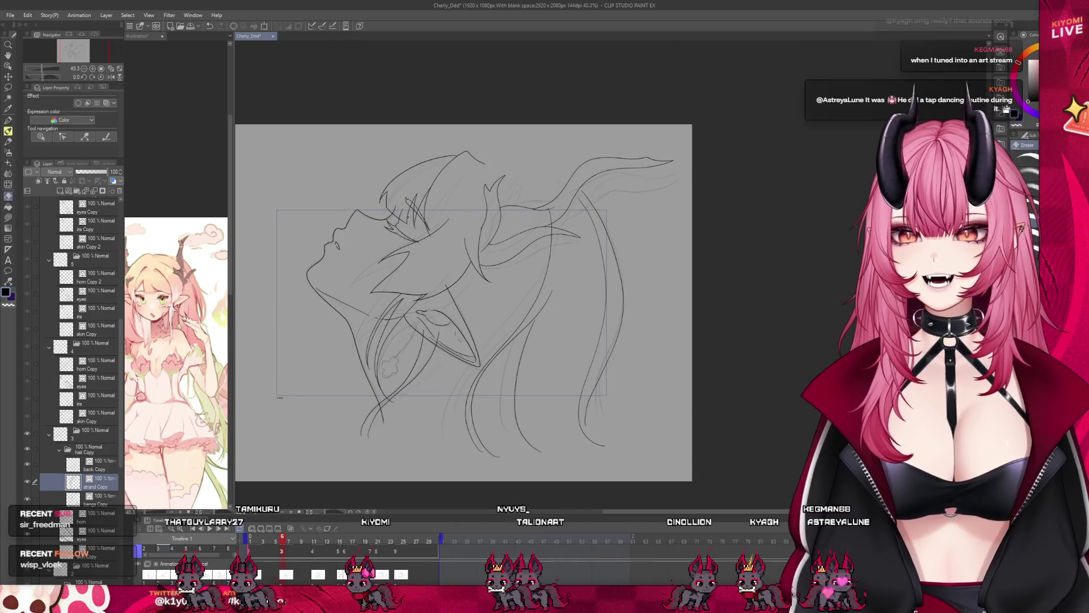
pyautogui.scroll(1, 415, 214)
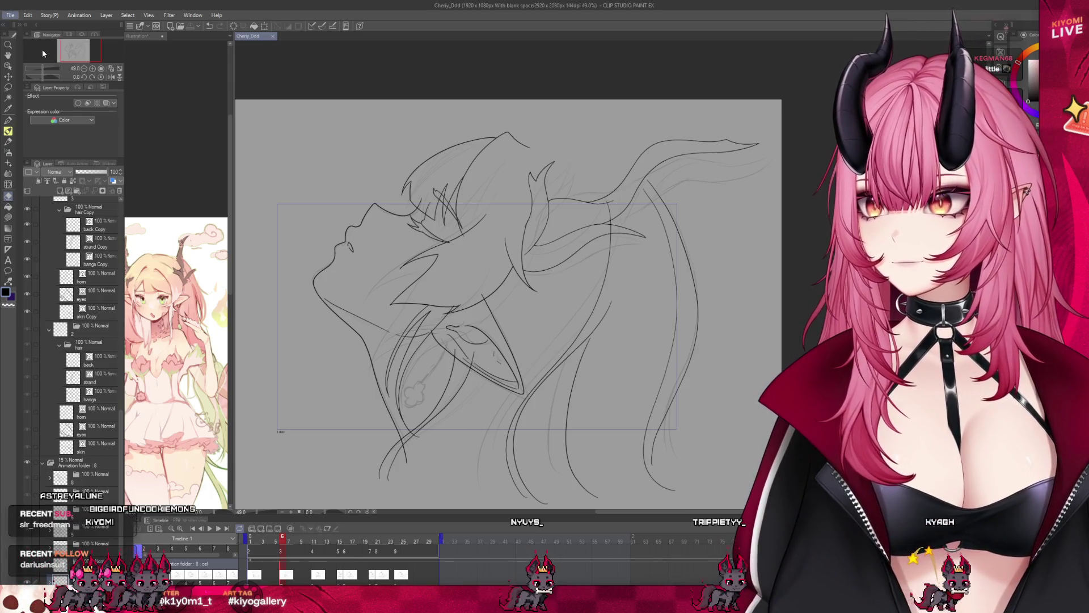
pyautogui.press('alt')
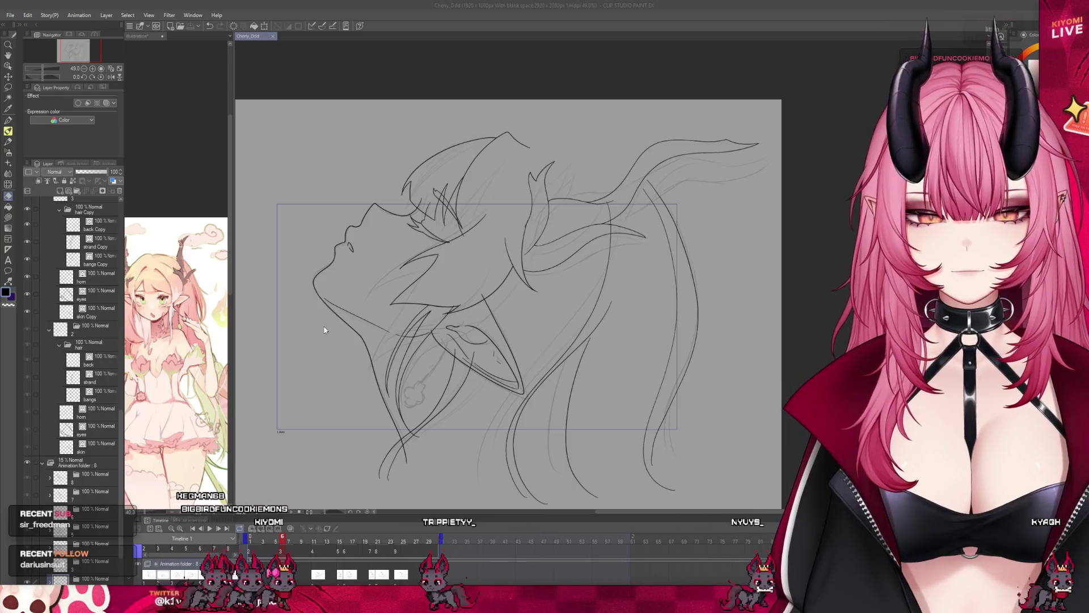
pyautogui.scroll(-2, 323, 325)
pyautogui.scroll(4, 602, 264)
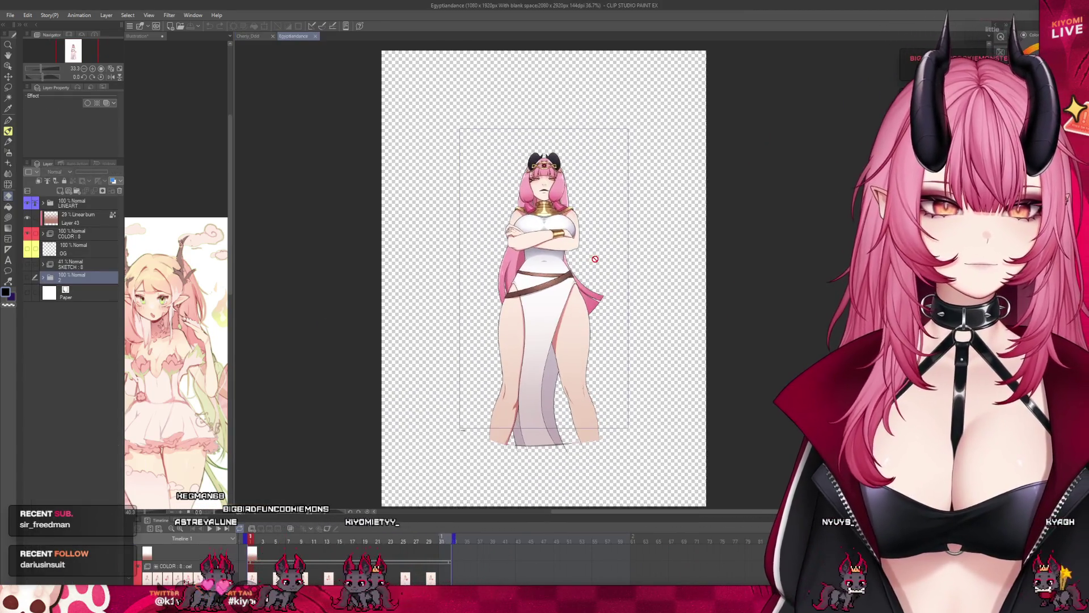
pyautogui.scroll(1, 602, 264)
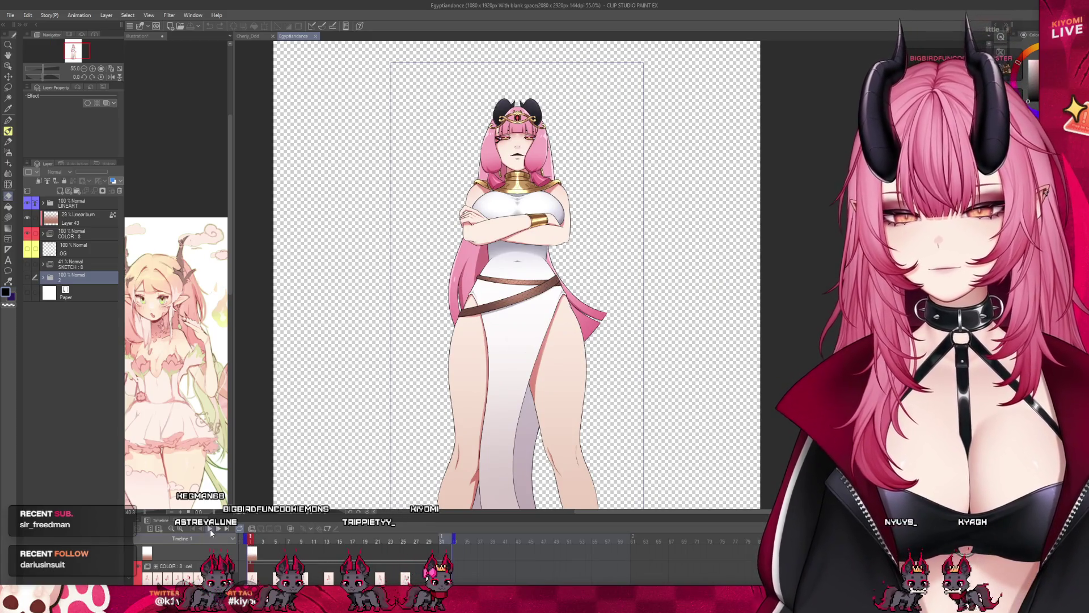
pyautogui.click(210, 529)
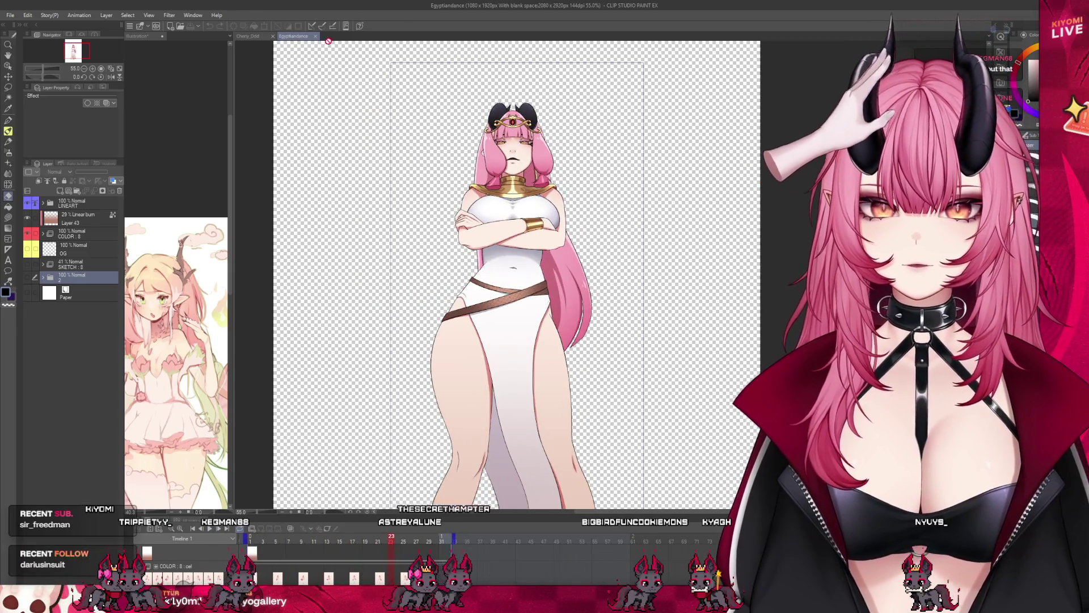
pyautogui.hotkey('ctrl', 'w')
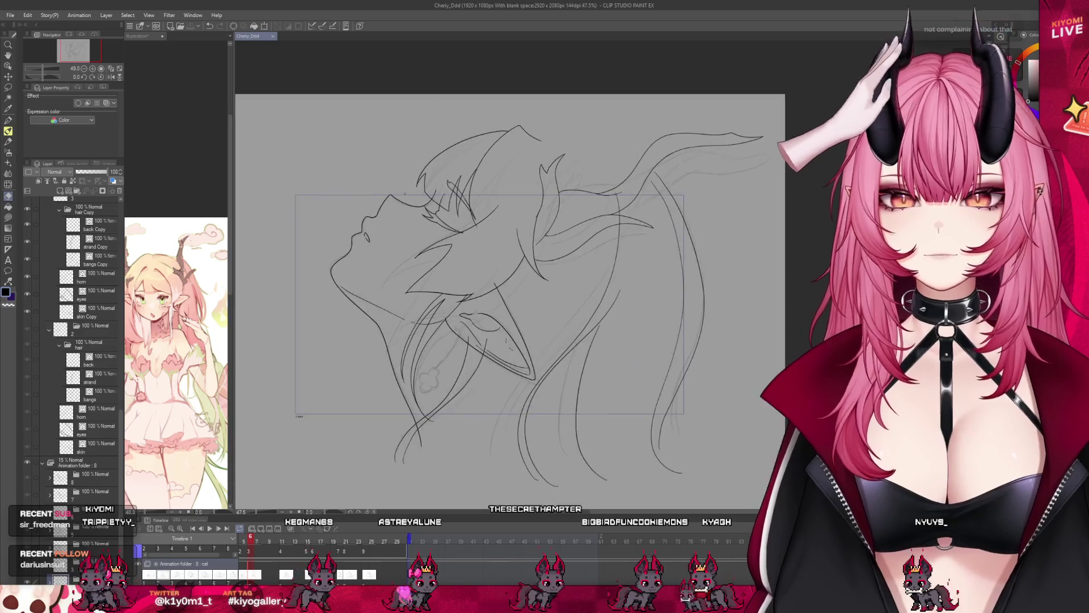
# - Jump to frame 11 and select the skin Copy cel in the LINEART track
pyautogui.scroll(1, 464, 221)
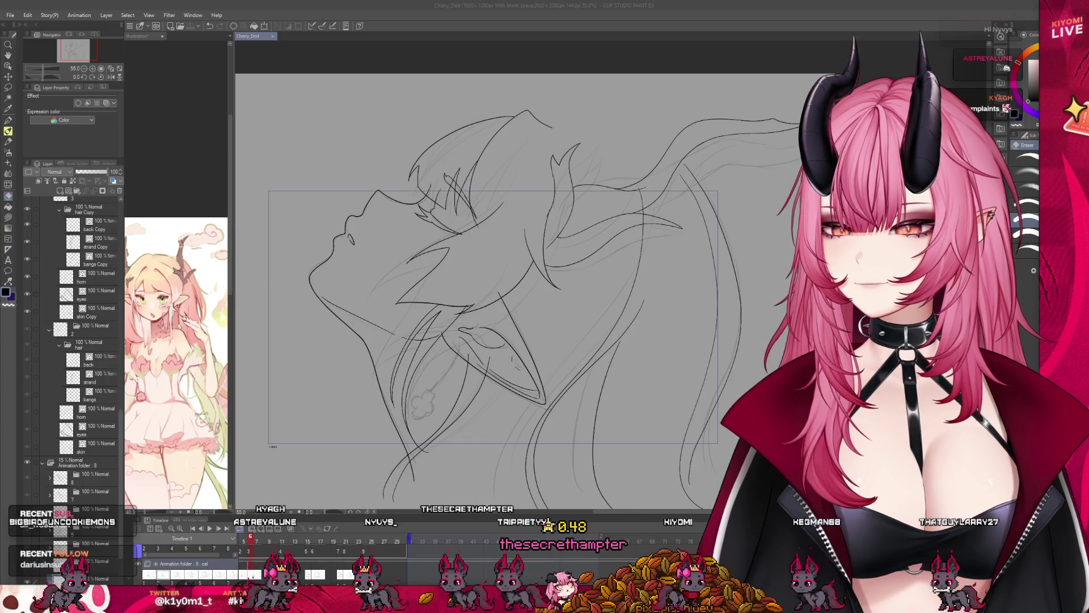
pyautogui.scroll(-2, 403, 219)
pyautogui.scroll(2, 490, 261)
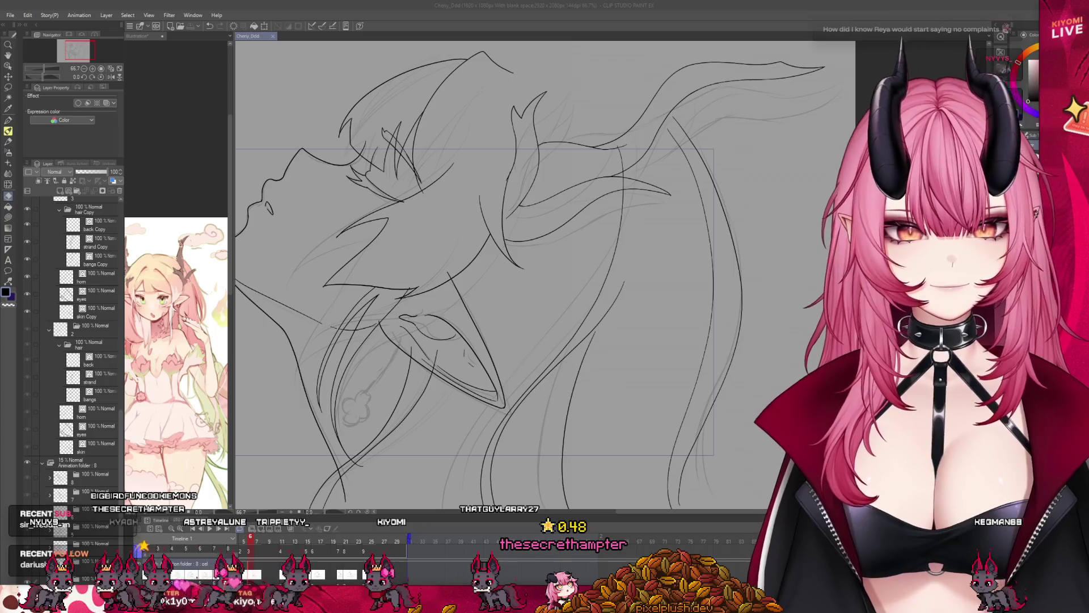
pyautogui.scroll(-3, 492, 284)
pyautogui.scroll(2, 491, 284)
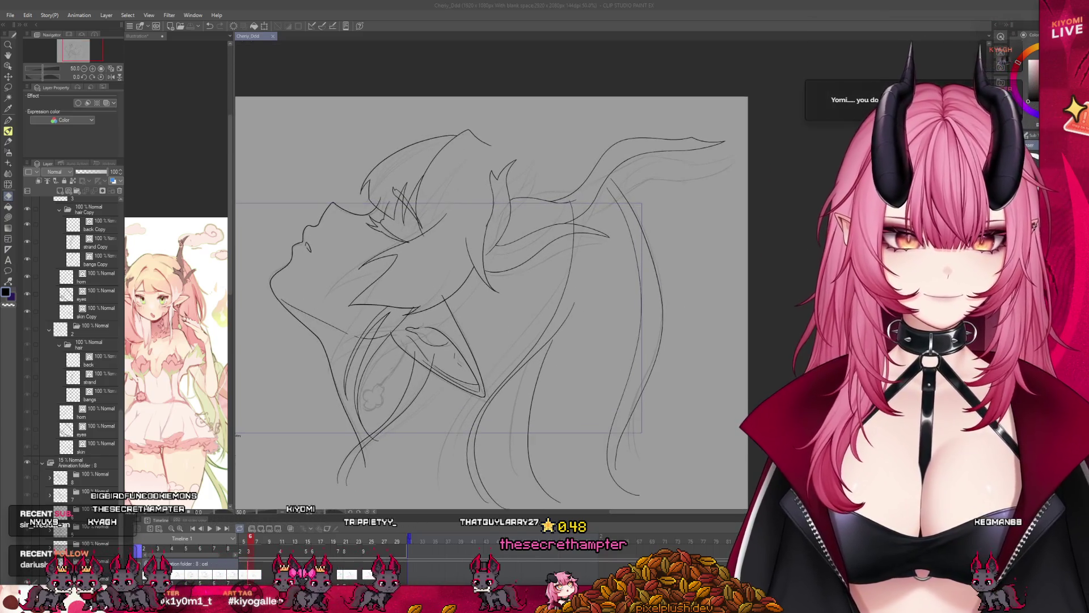
pyautogui.hscroll(-3, 340, 545)
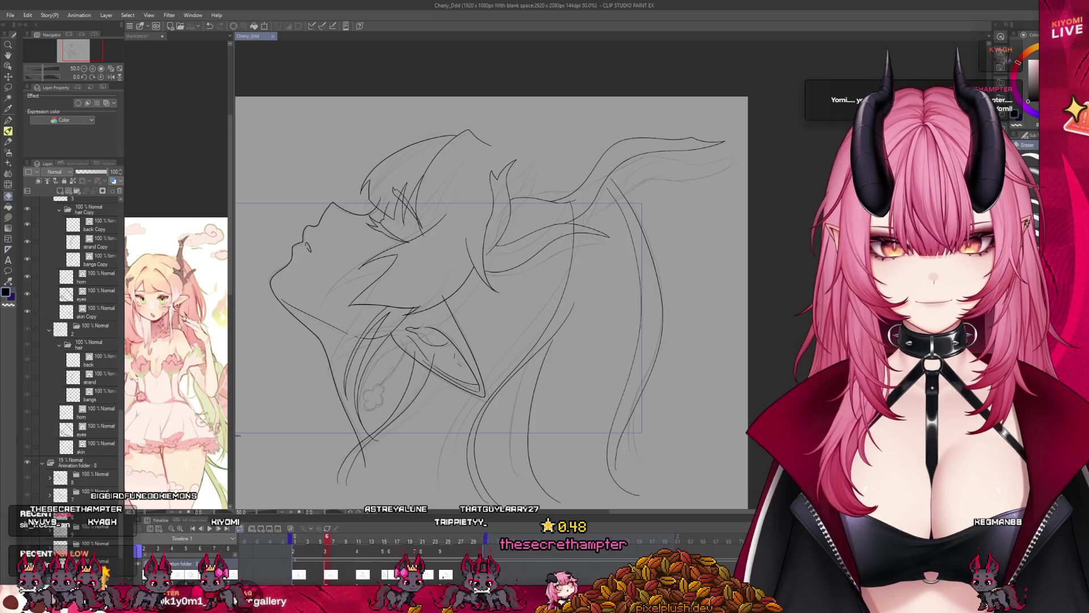
pyautogui.click(363, 575)
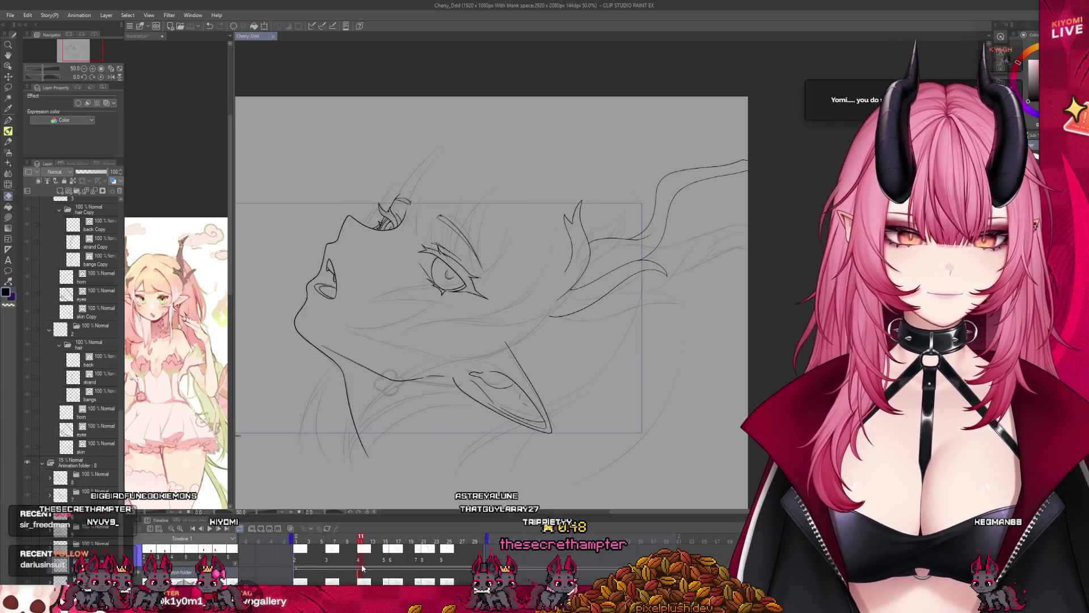
pyautogui.click(362, 563)
pyautogui.scroll(2, 35, 334)
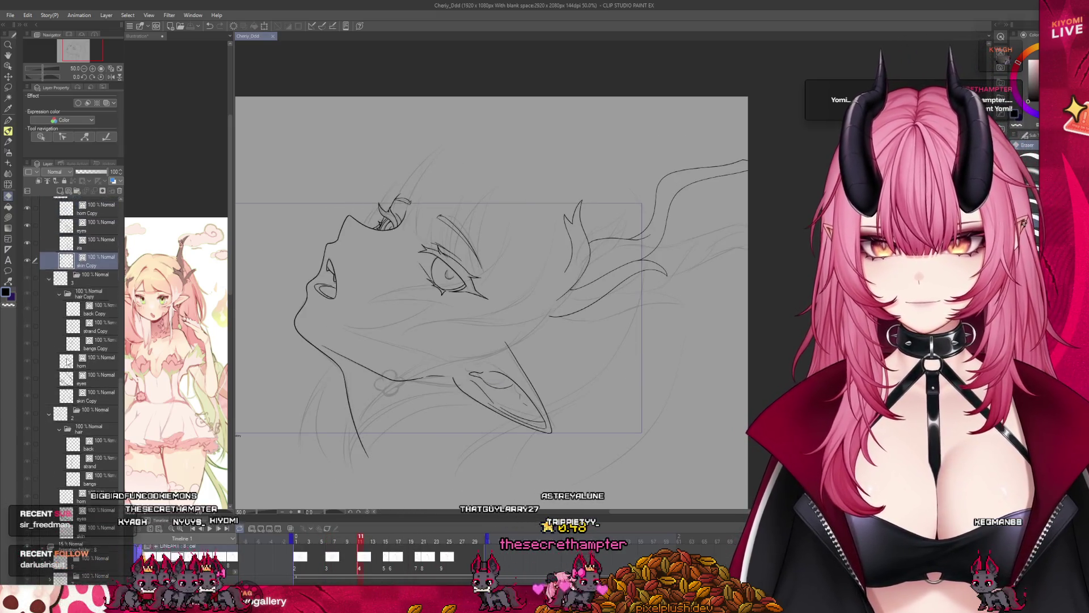
# - Paste a copy of the hair layers onto frame 11 and select strand Copy 2
pyautogui.moveTo(43, 339); pyautogui.dragTo(37, 353)
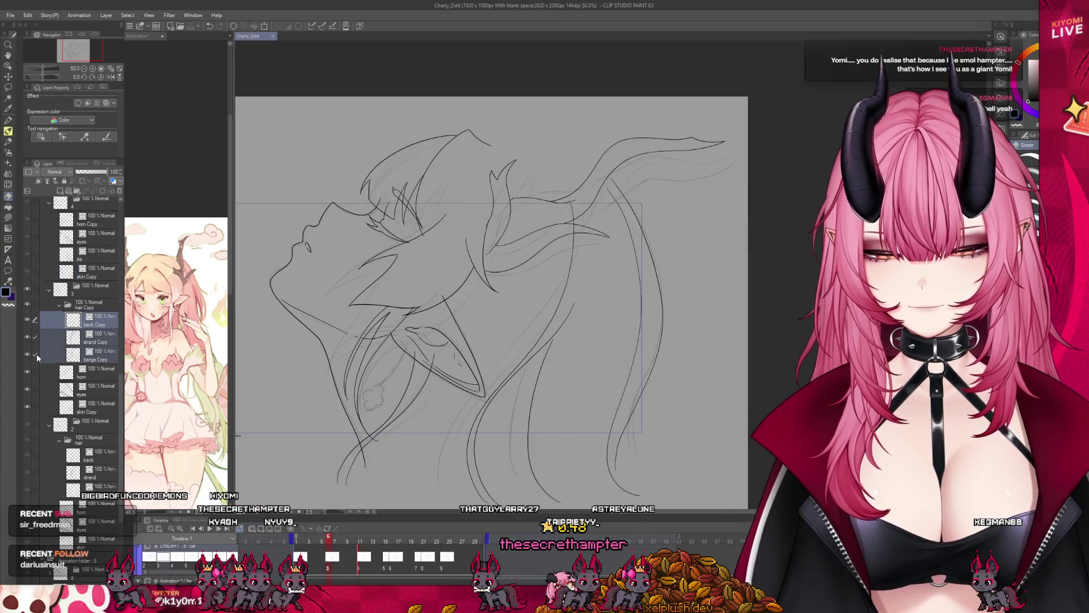
pyautogui.hotkey('ctrl', 'Right')
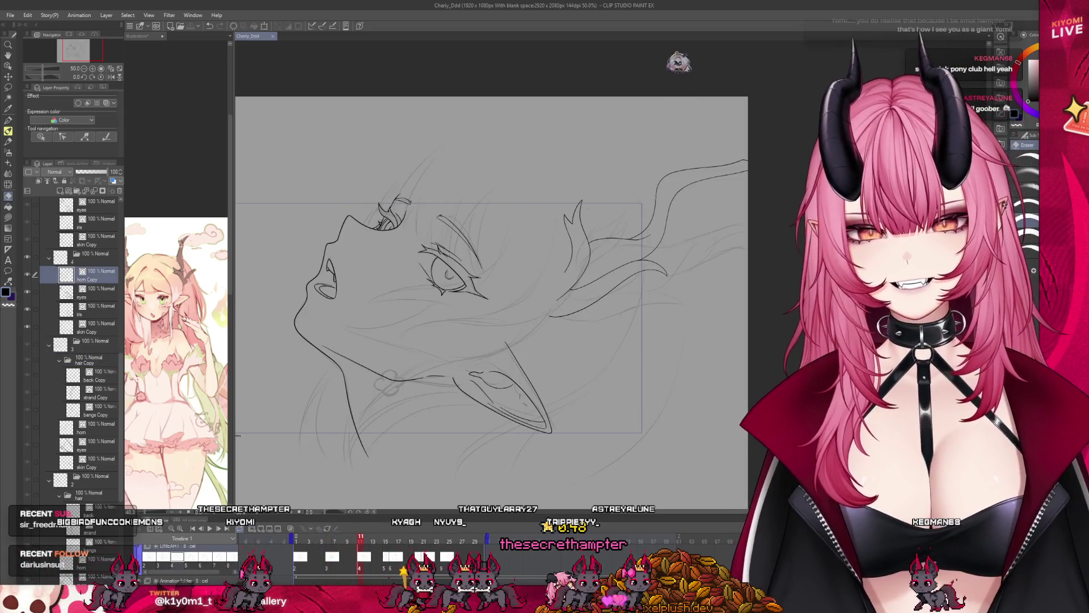
pyautogui.hotkey('ctrl', 'v')
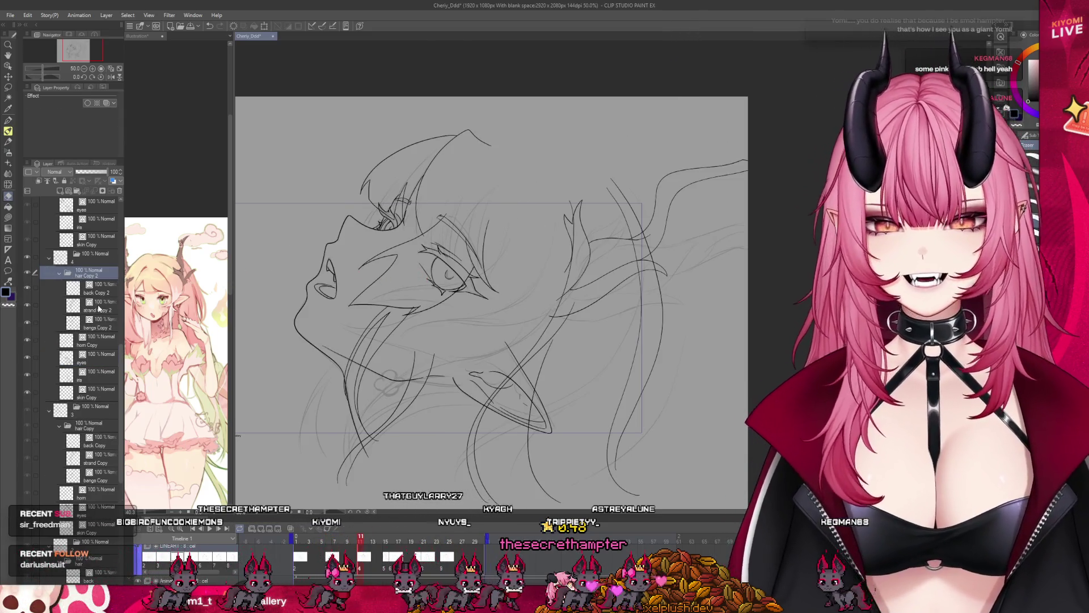
pyautogui.click(74, 306)
pyautogui.click(26, 305)
pyautogui.click(26, 305)
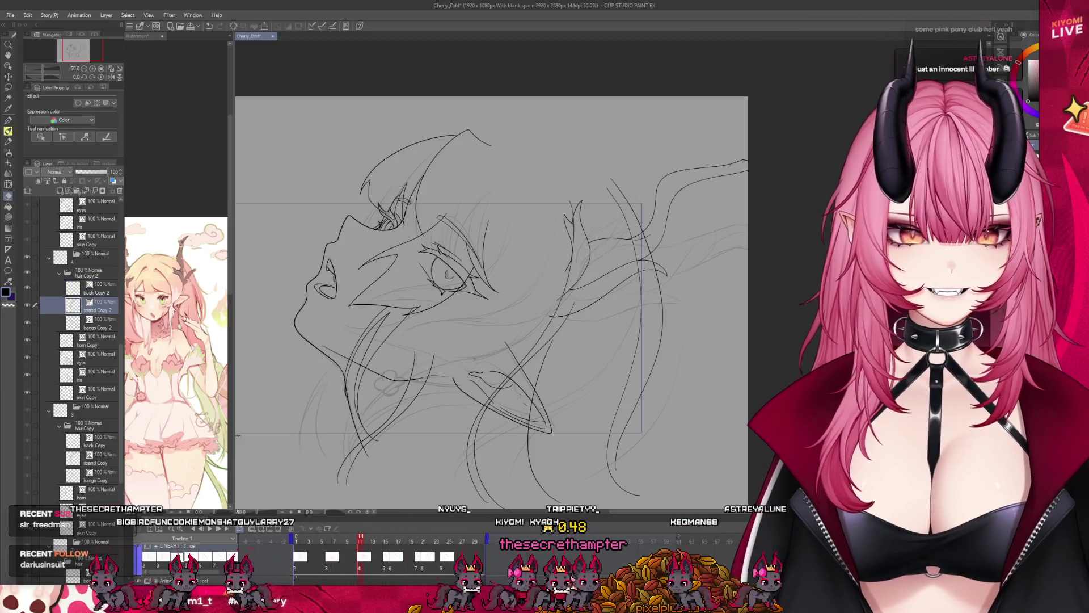
# - Rotate and shift the strand Copy 2 lines, then mesh-warp them to fit the tilted head
pyautogui.hotkey('ctrl', 't')
pyautogui.moveTo(460, 382); pyautogui.dragTo(428, 395)
pyautogui.click(375, 494)
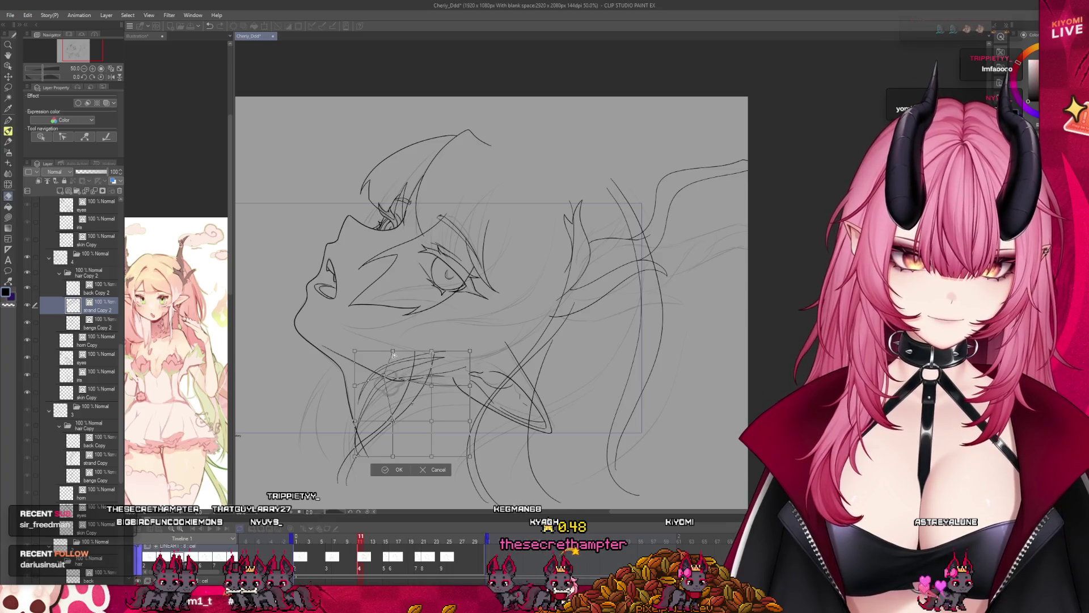
pyautogui.moveTo(435, 351); pyautogui.dragTo(433, 343)
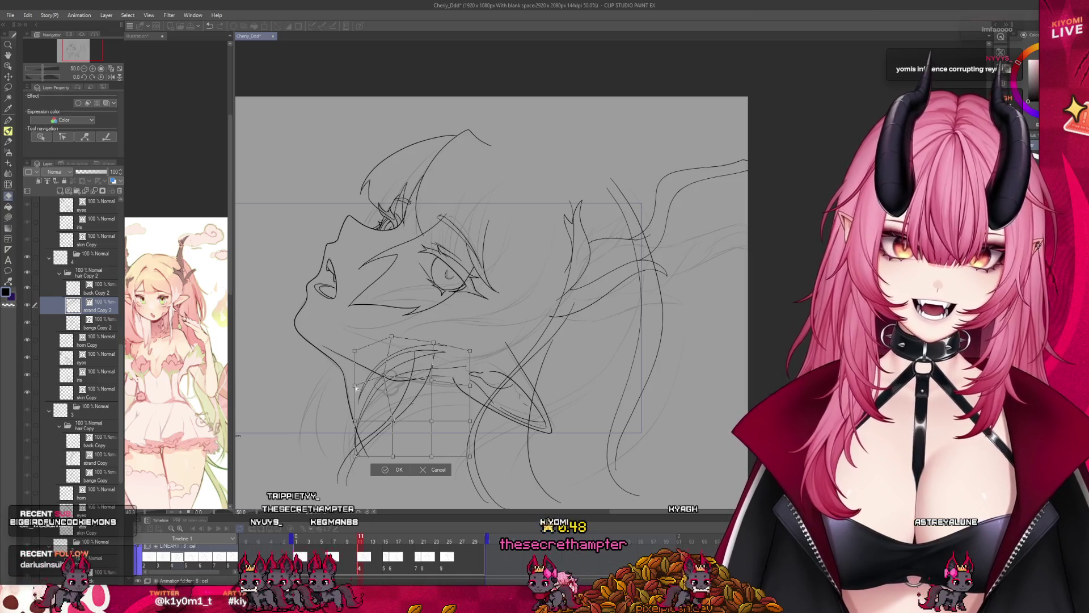
pyautogui.moveTo(350, 384); pyautogui.dragTo(343, 377)
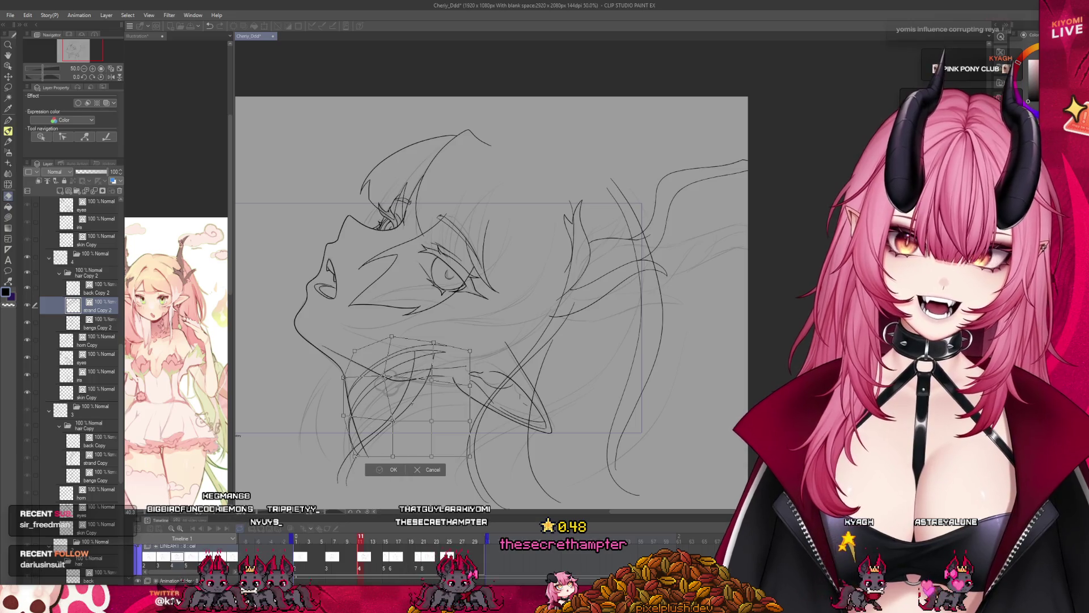
pyautogui.press('Return')
pyautogui.hotkey('ctrl', '-')
pyautogui.hotkey('ctrl', '+')
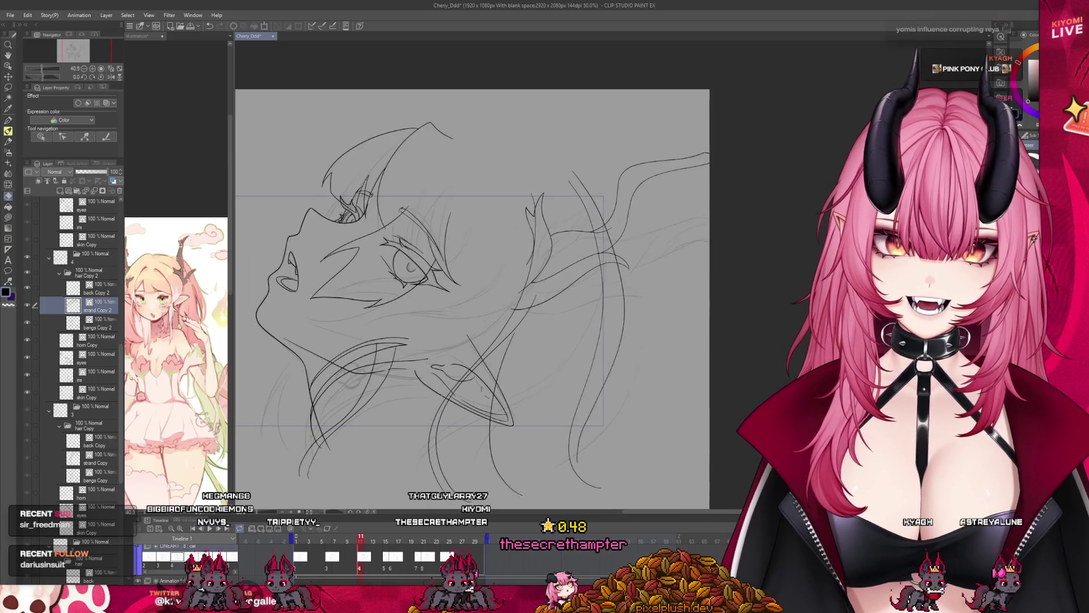
pyautogui.hotkey('ctrl', '+')
# - Replace bangs Copy 2 with a new empty layer named 'bangs' below strand Copy 2
pyautogui.moveTo(360, 540); pyautogui.dragTo(361, 540)
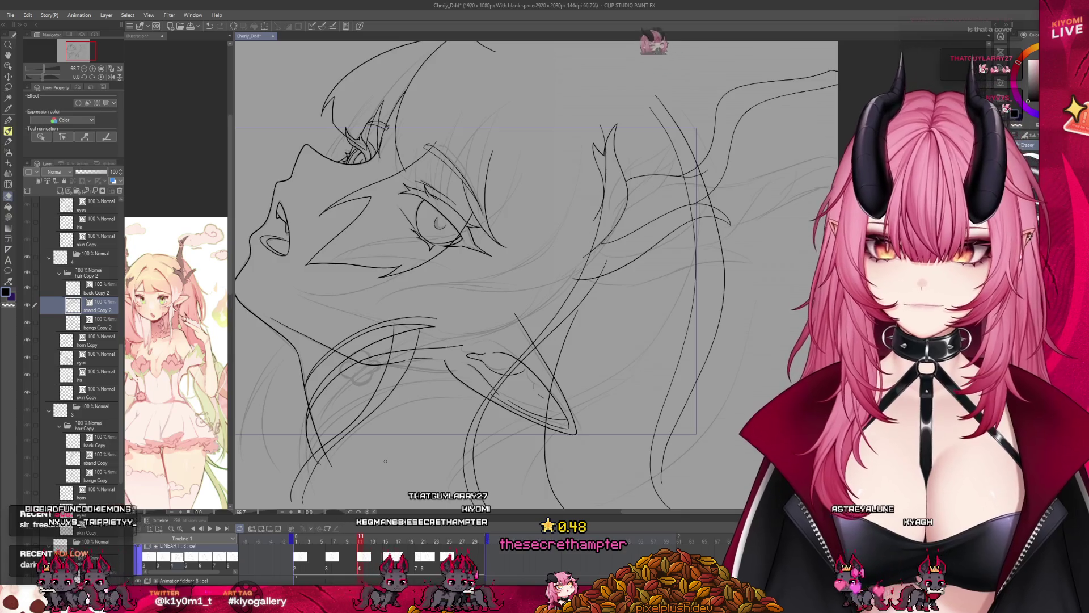
pyautogui.scroll(-1, 385, 460)
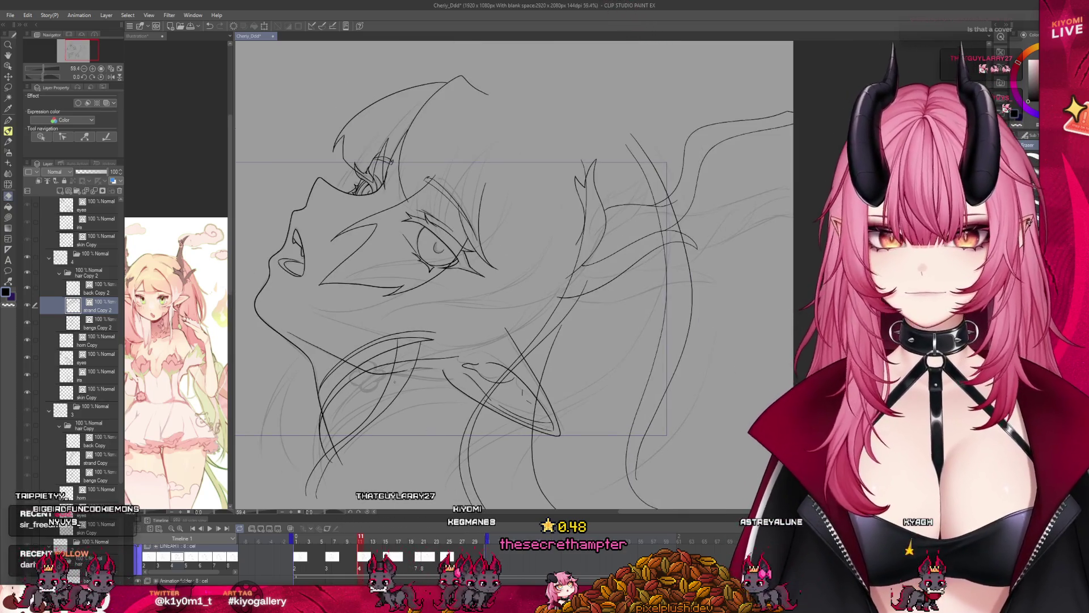
pyautogui.click(76, 324)
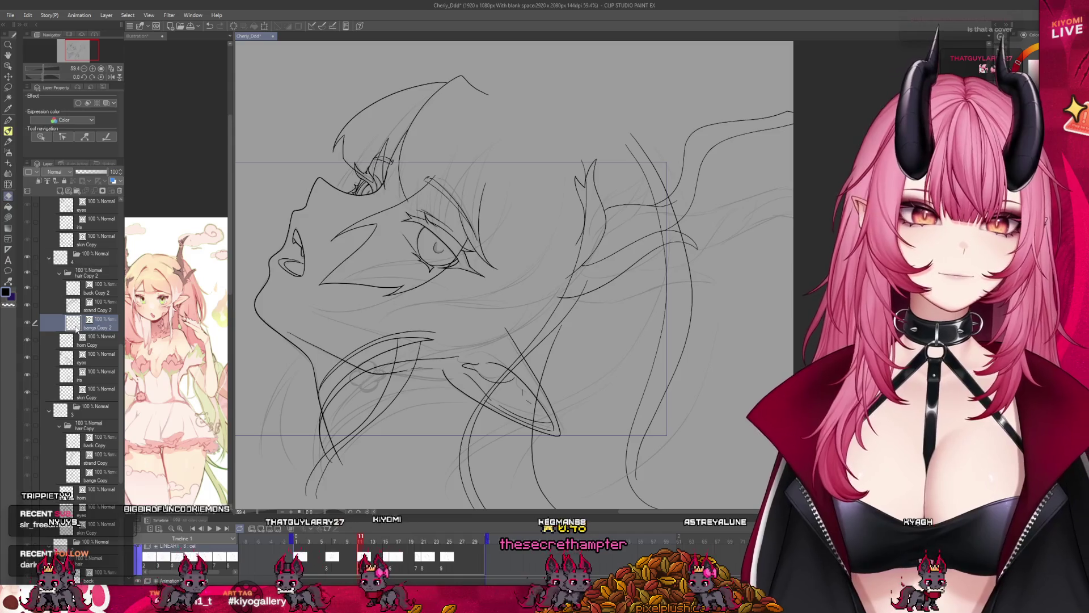
pyautogui.click(118, 196)
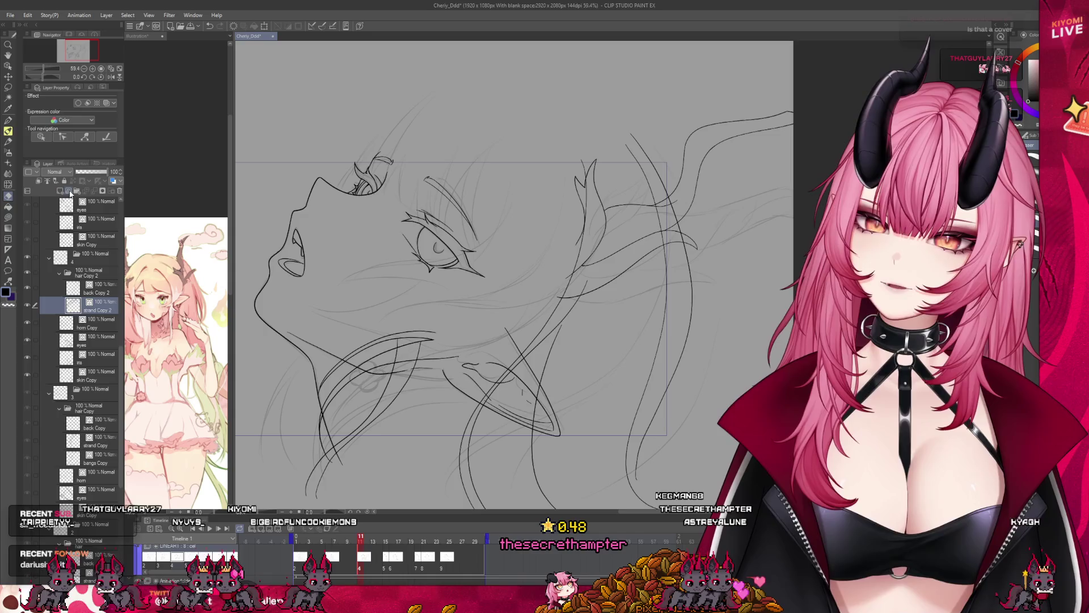
pyautogui.click(70, 192)
pyautogui.moveTo(99, 334); pyautogui.dragTo(105, 330)
pyautogui.write('bangs')
pyautogui.press('Return')
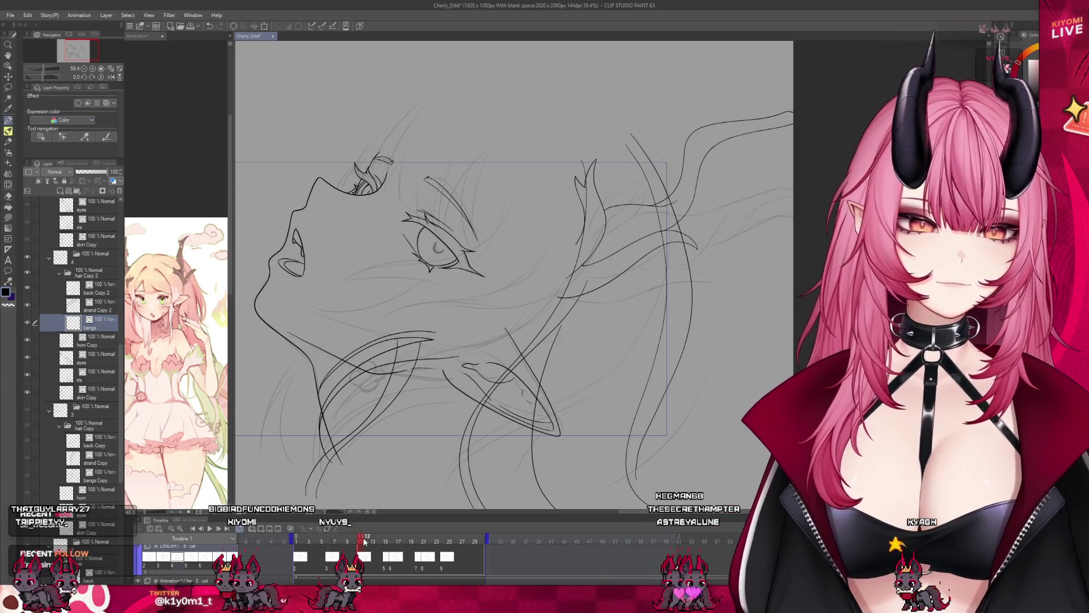
# - Draw curved bangs strands above the eye and a long strand sweeping upward
pyautogui.scroll(3, 412, 118)
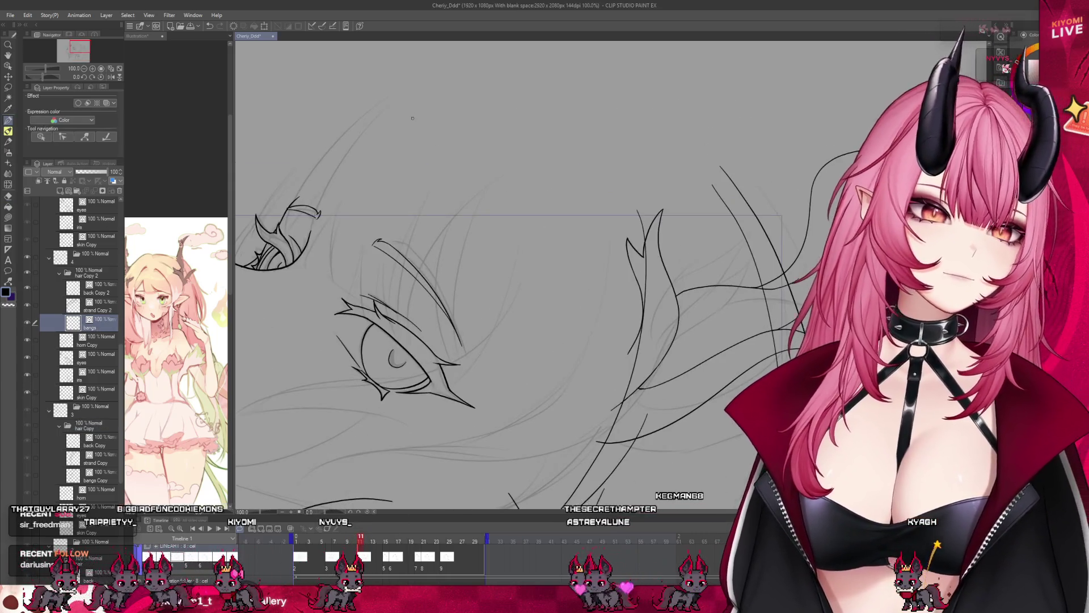
pyautogui.moveTo(469, 79)
pyautogui.mouseDown()
pyautogui.moveTo(351, 144)
pyautogui.moveTo(307, 243)
pyautogui.mouseUp()
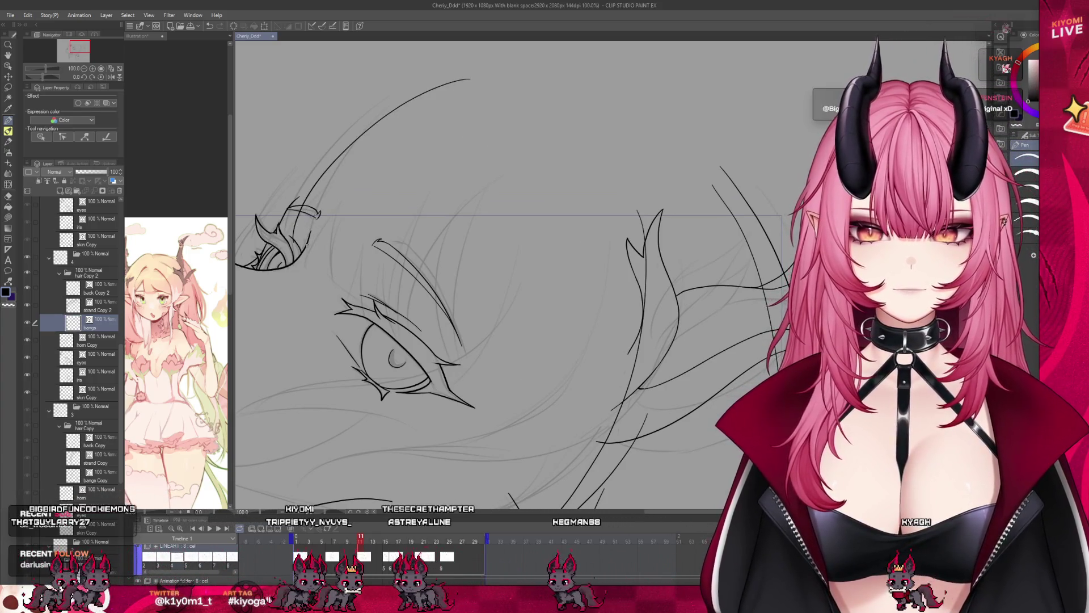
pyautogui.moveTo(356, 168); pyautogui.dragTo(295, 236)
pyautogui.hotkey('ctrl', 'z')
pyautogui.moveTo(309, 218); pyautogui.dragTo(341, 173)
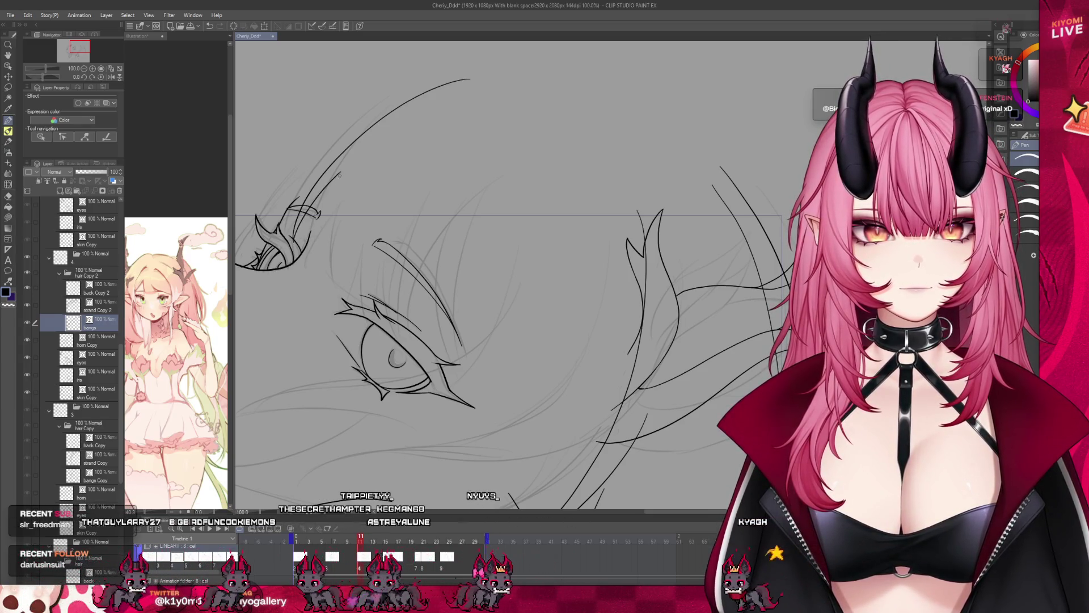
pyautogui.moveTo(315, 265); pyautogui.dragTo(340, 173)
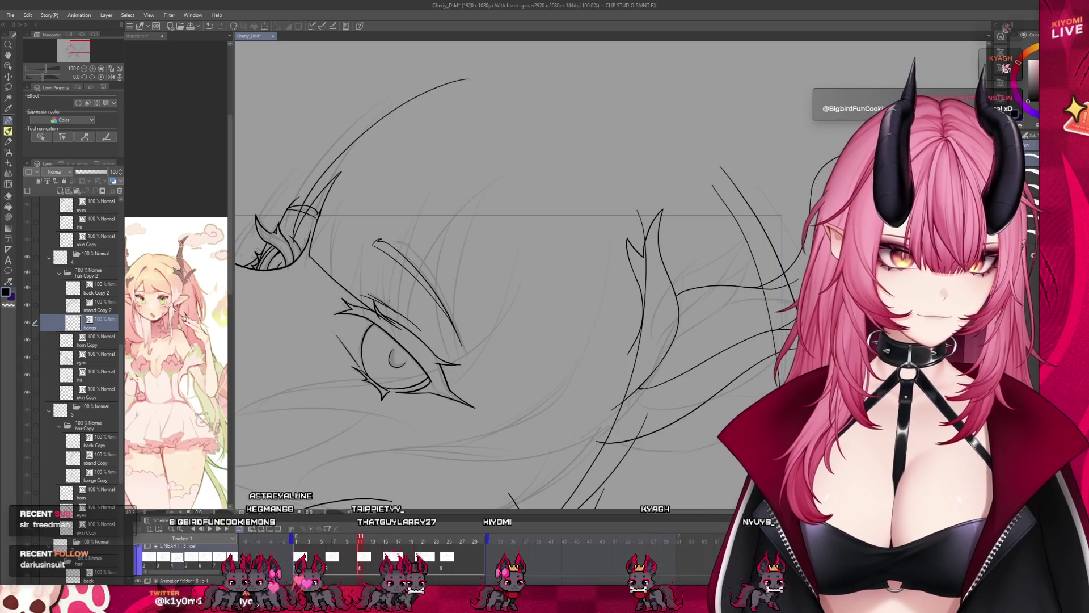
pyautogui.hotkey('ctrl', 'z')
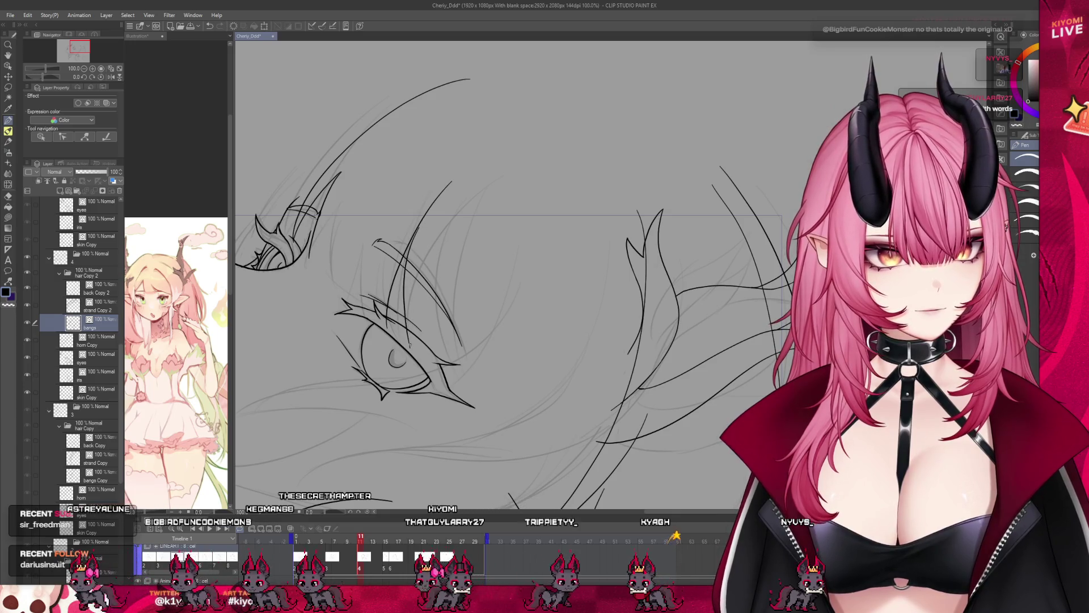
pyautogui.click(353, 538)
pyautogui.click(361, 538)
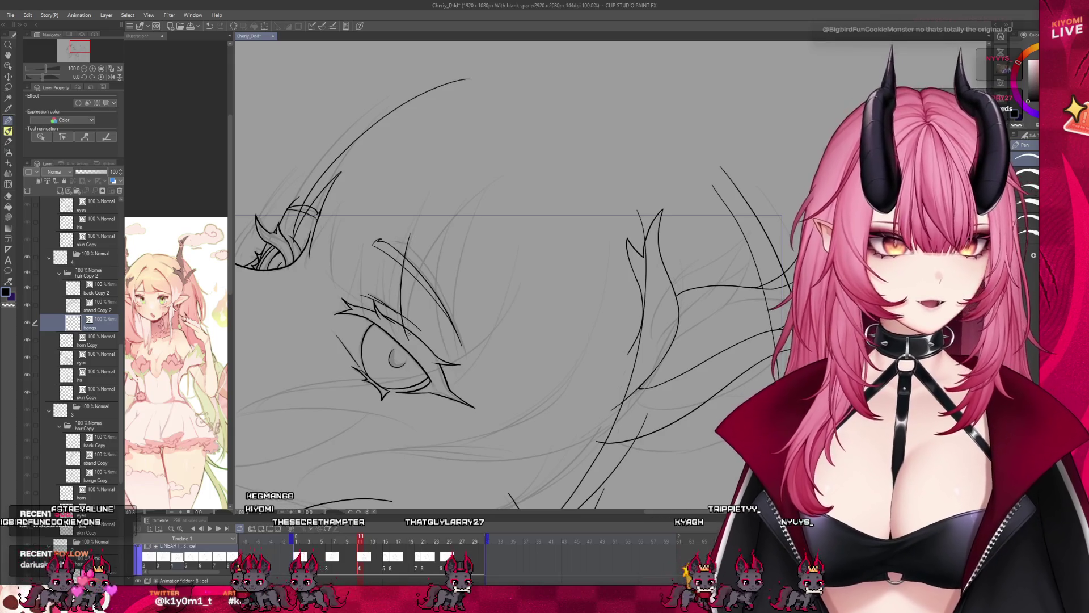
pyautogui.moveTo(410, 320); pyautogui.dragTo(499, 173)
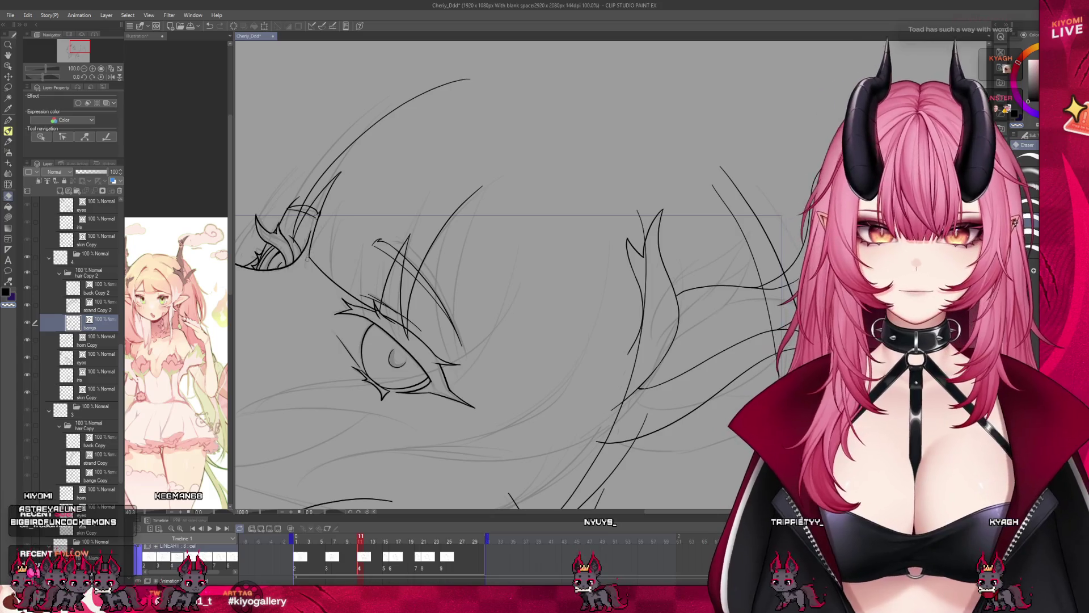
pyautogui.scroll(-3, 382, 122)
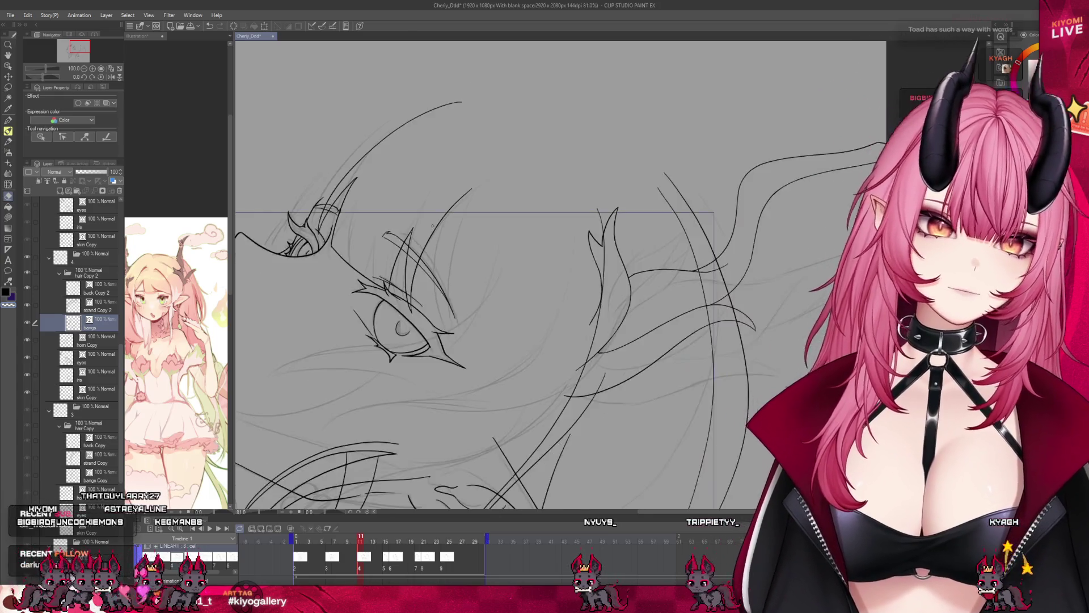
# - Draw a pointed hair tuft at the top of the head on the bangs layer
pyautogui.scroll(2, 412, 230)
pyautogui.press('m')
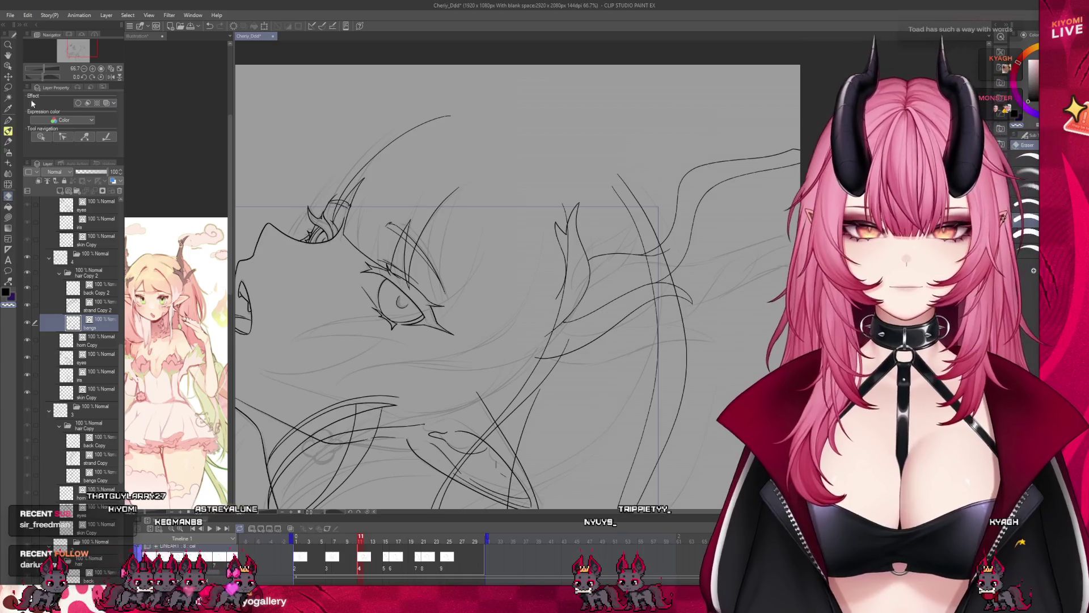
pyautogui.press('p')
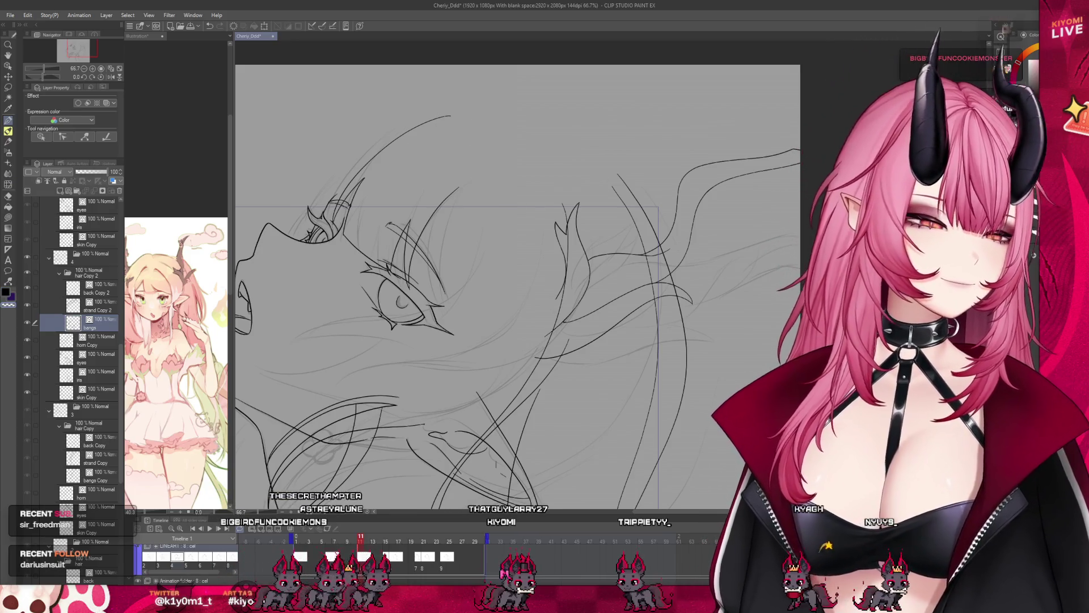
pyautogui.hotkey('ctrl', 'z')
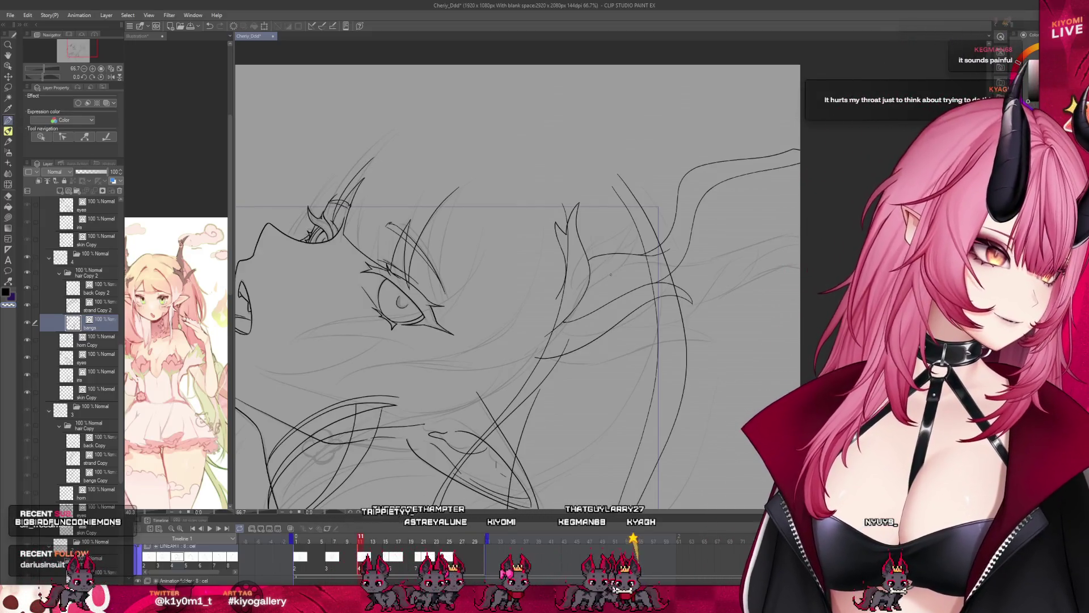
pyautogui.hotkey('ctrl', 'y')
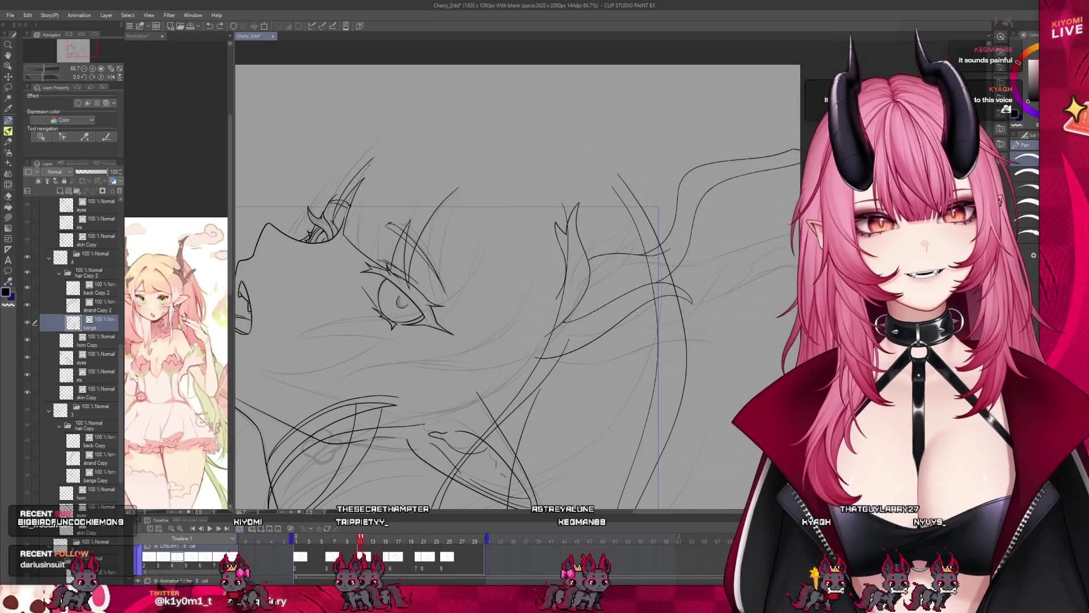
pyautogui.moveTo(449, 136); pyautogui.dragTo(458, 116)
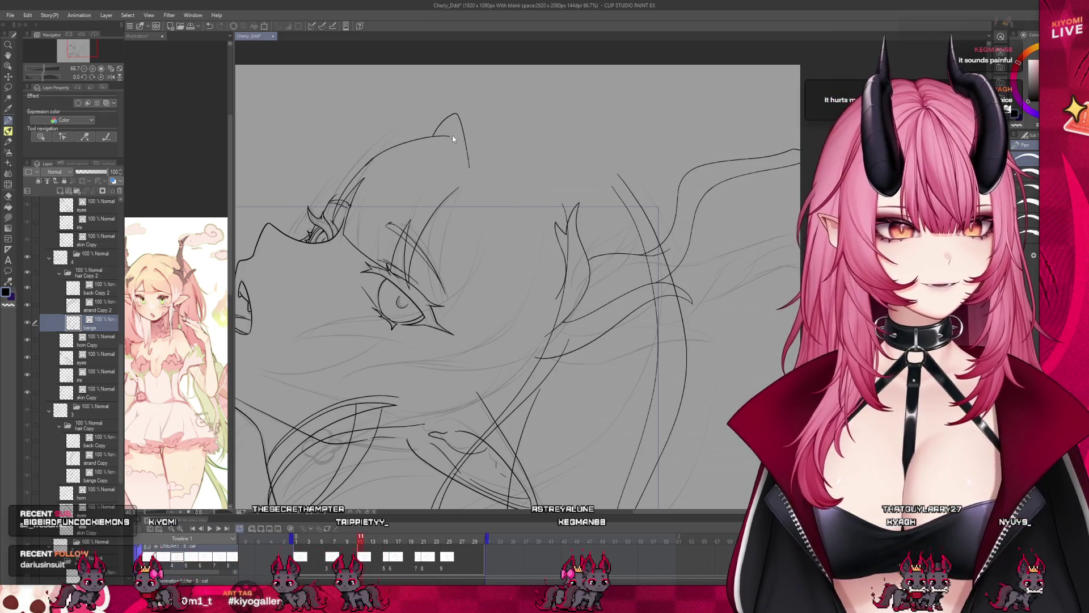
pyautogui.hotkey('ctrl', 'z')
pyautogui.hotkey('ctrl', 'z')
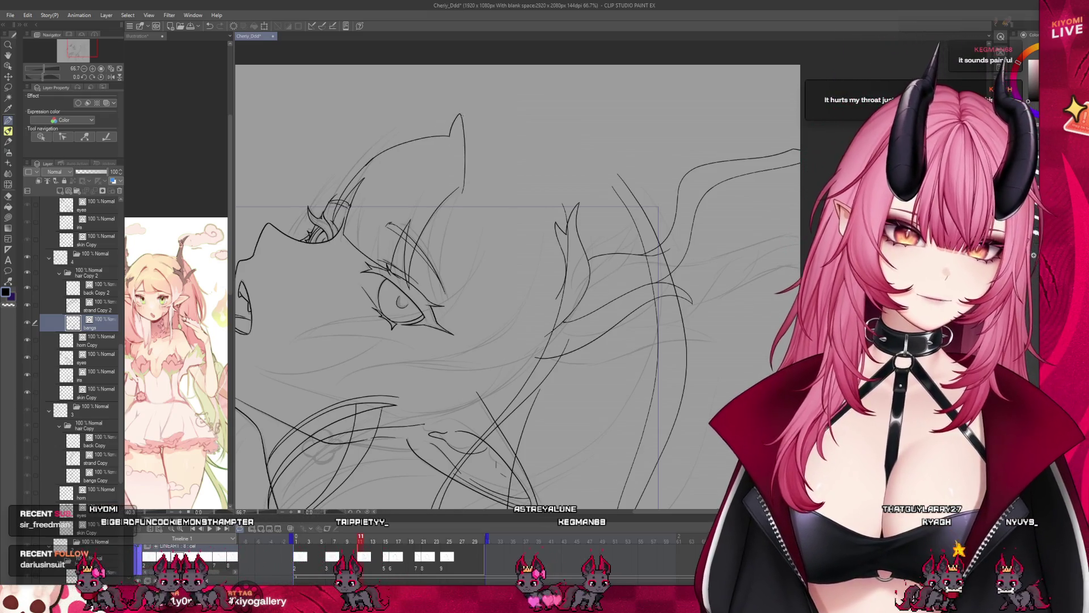
pyautogui.moveTo(453, 136); pyautogui.dragTo(458, 187)
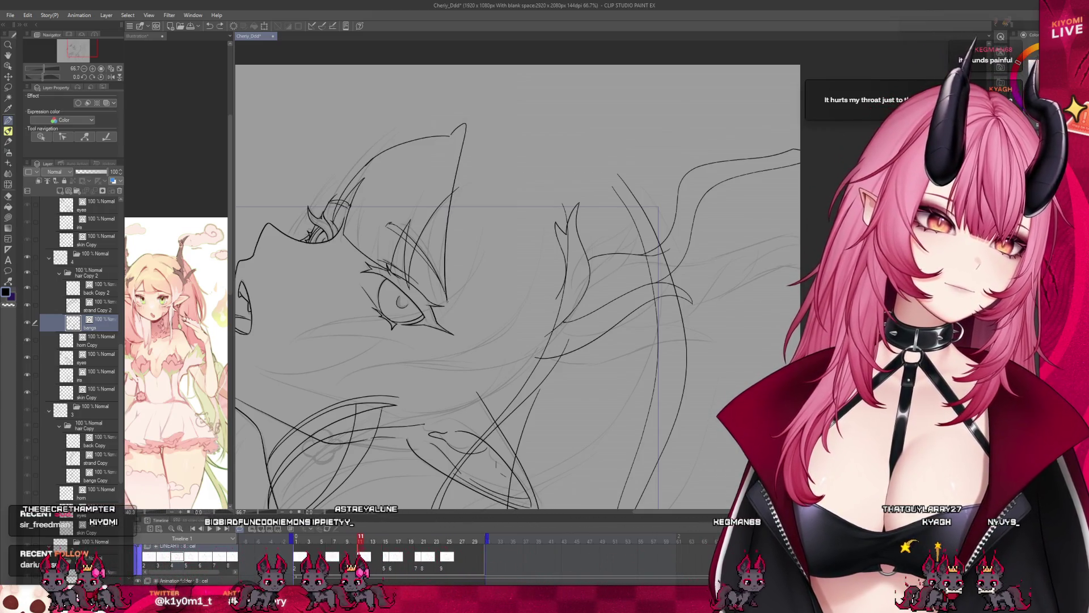
# - Add a long bangs strand curving from the tuft down toward the face
pyautogui.moveTo(452, 133); pyautogui.dragTo(421, 120)
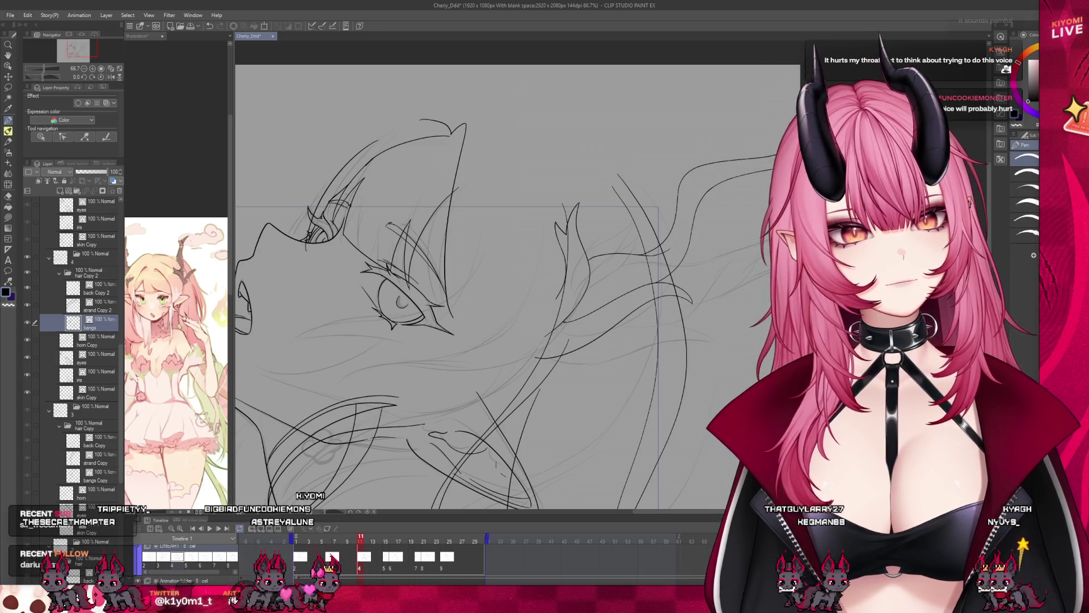
pyautogui.moveTo(419, 119); pyautogui.dragTo(289, 241)
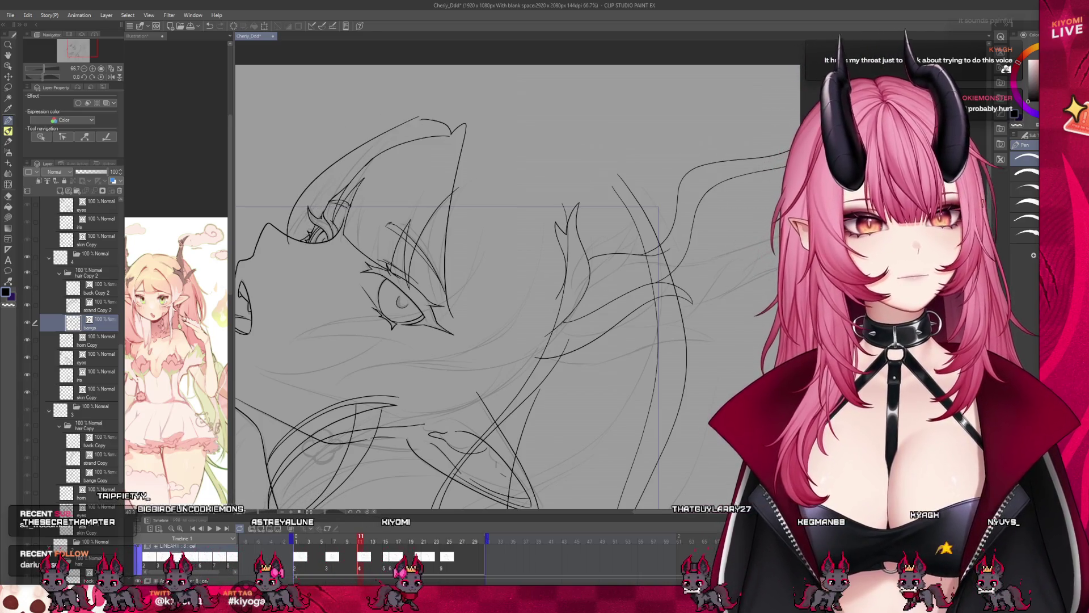
pyautogui.scroll(-5, 428, 161)
pyautogui.scroll(3, 428, 161)
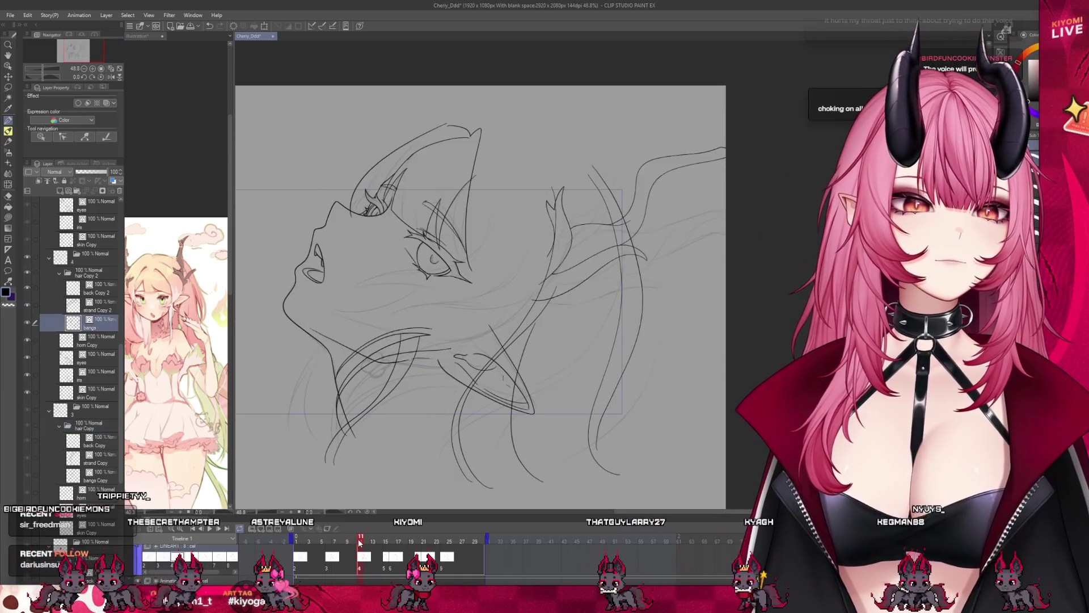
pyautogui.scroll(2, 347, 233)
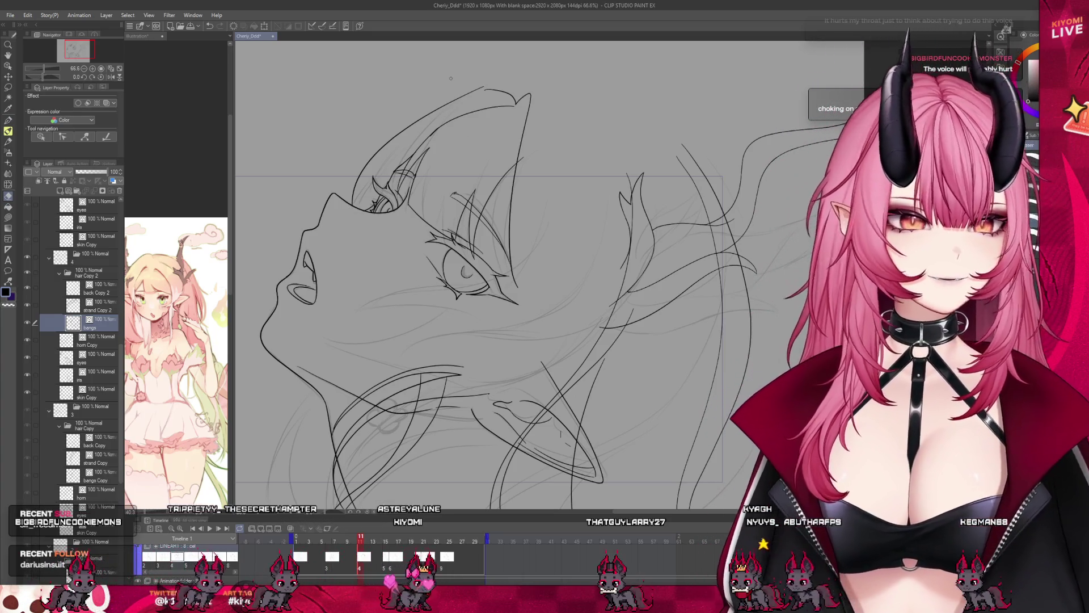
pyautogui.scroll(-1, 448, 83)
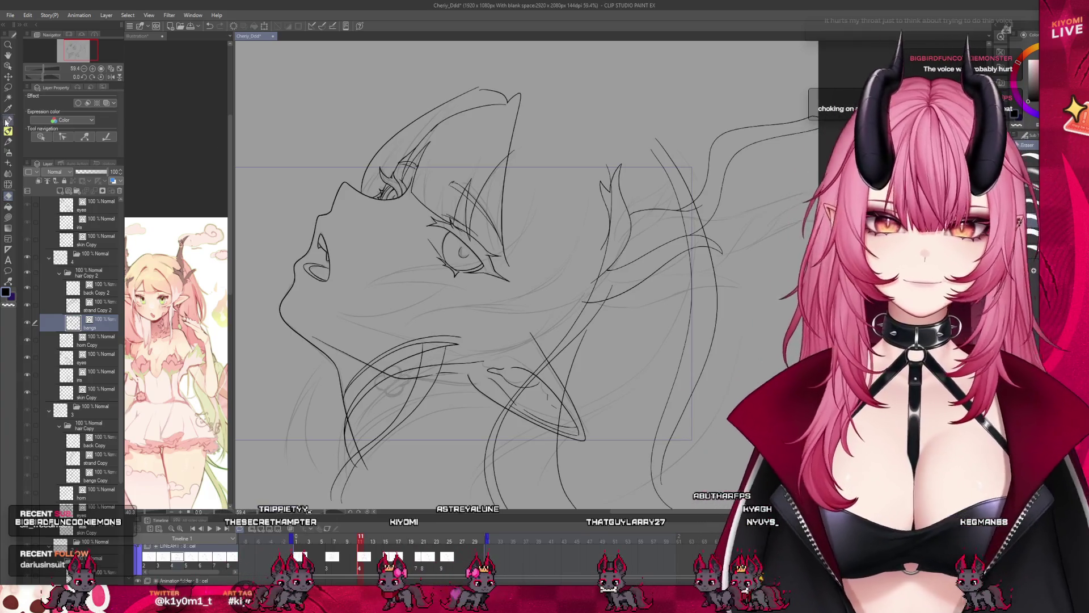
pyautogui.scroll(-2, 382, 246)
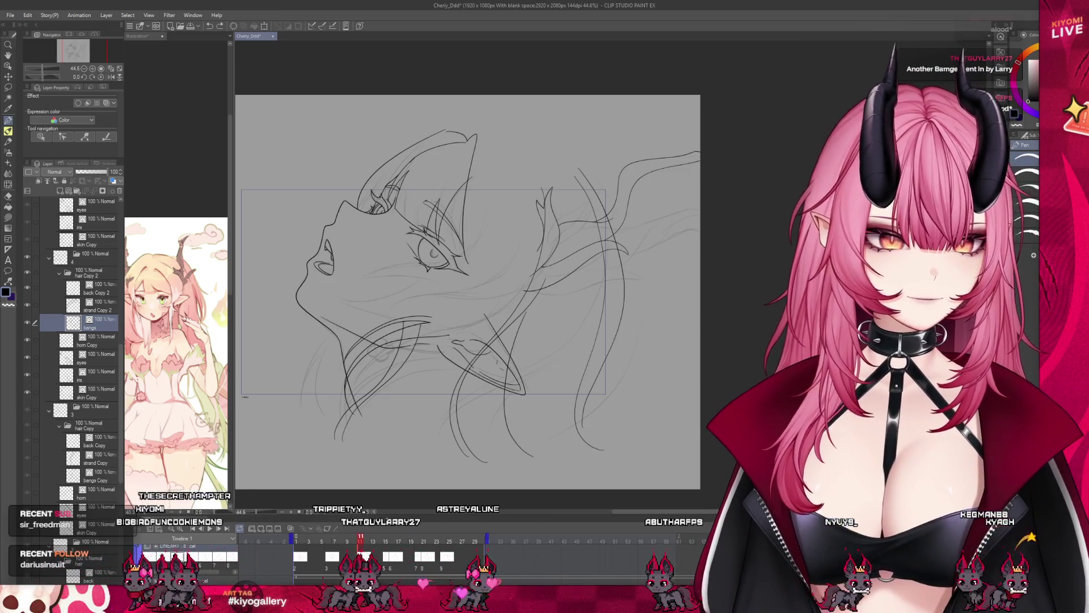
pyautogui.click(357, 540)
pyautogui.click(360, 542)
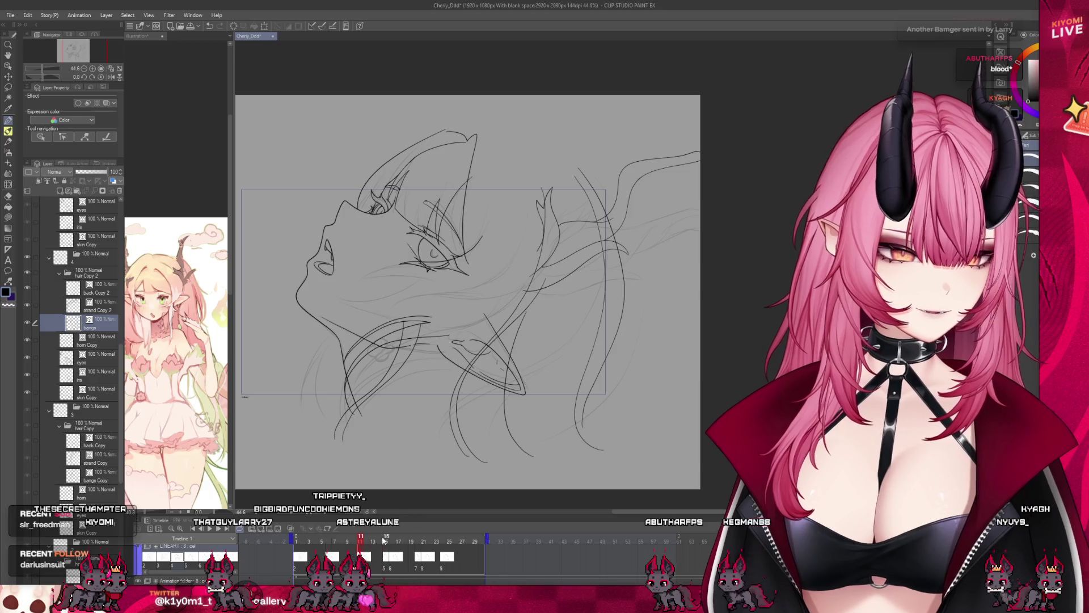
pyautogui.click(355, 542)
pyautogui.click(361, 543)
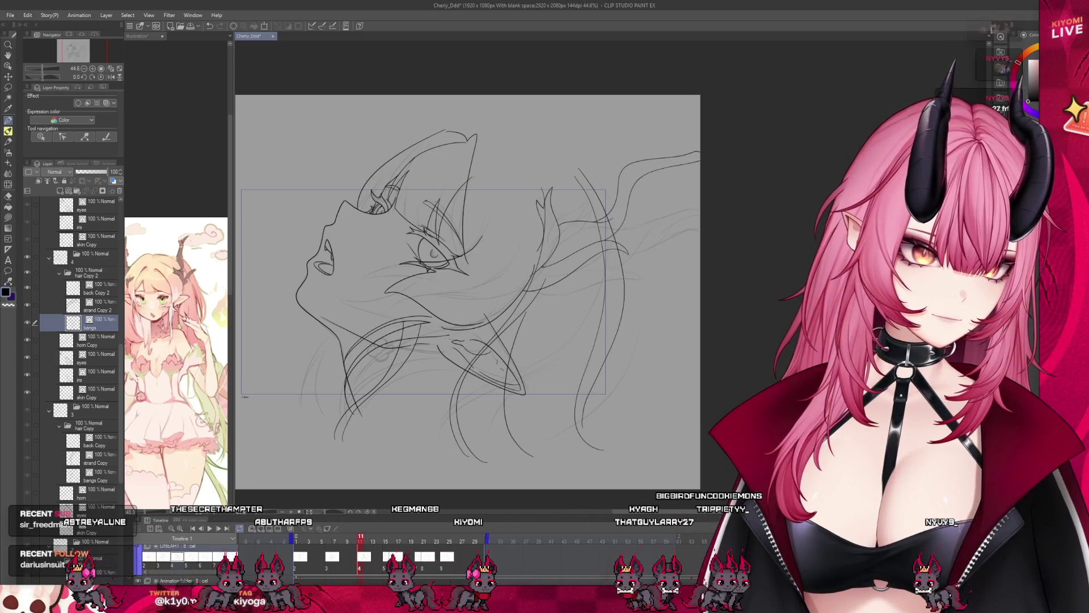
pyautogui.scroll(4, 449, 278)
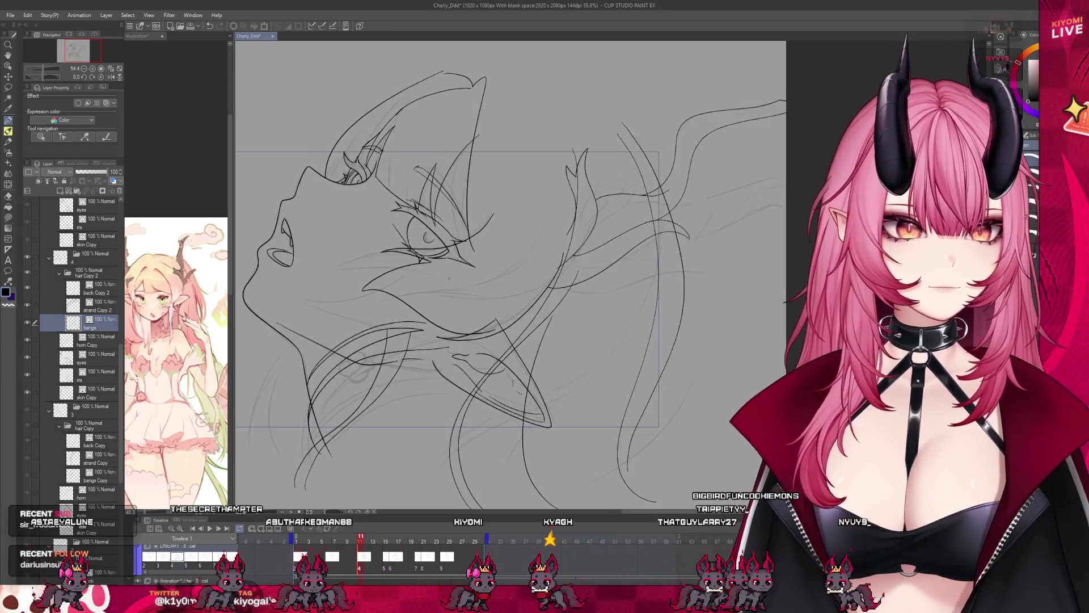
pyautogui.click(11, 169)
pyautogui.press('b')
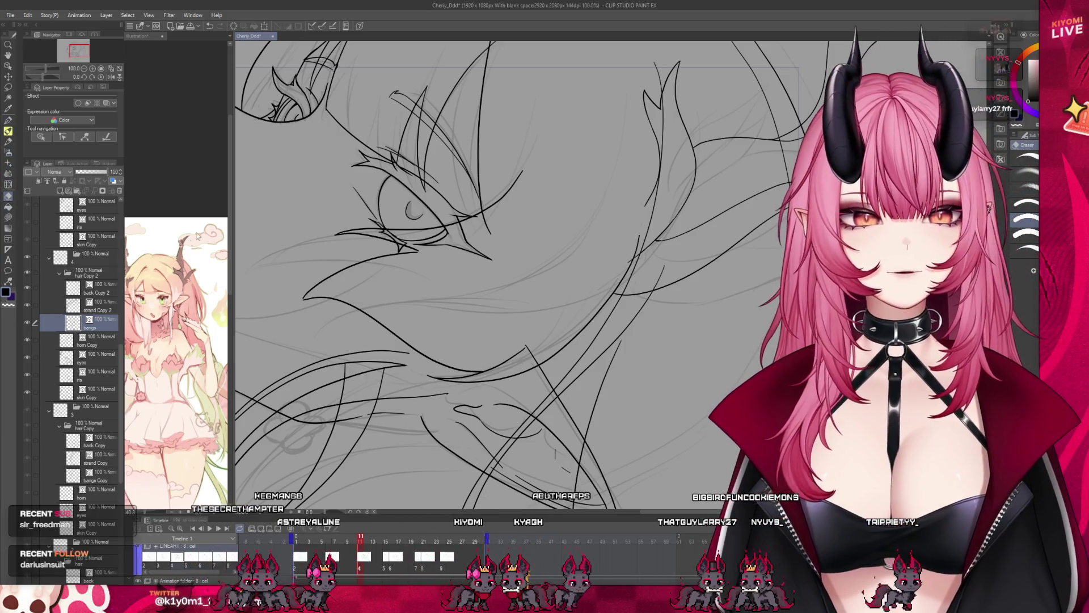
pyautogui.scroll(2, 354, 237)
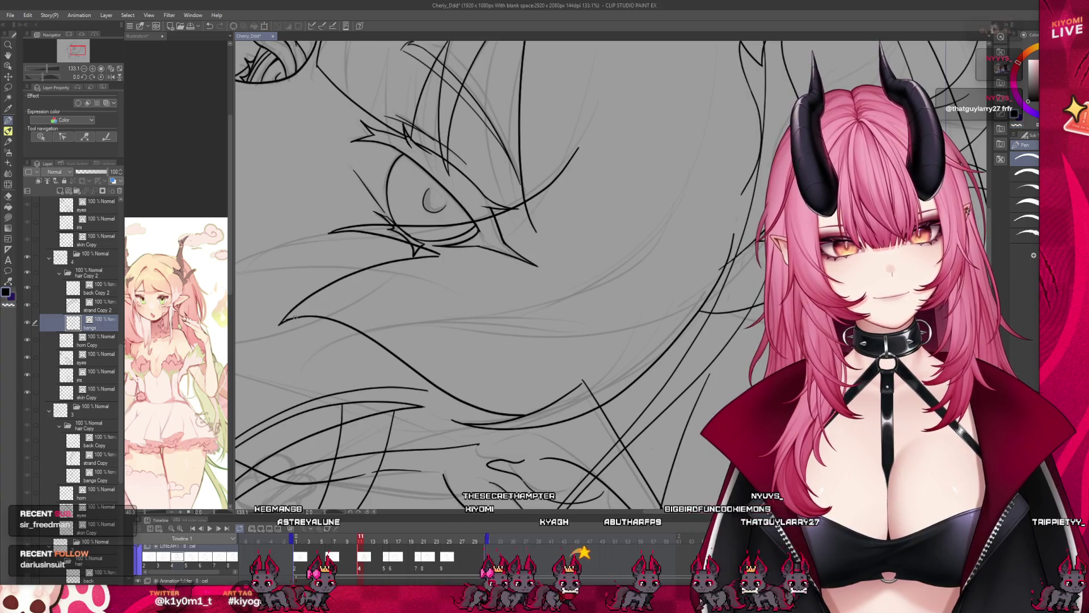
pyautogui.scroll(-5, 360, 305)
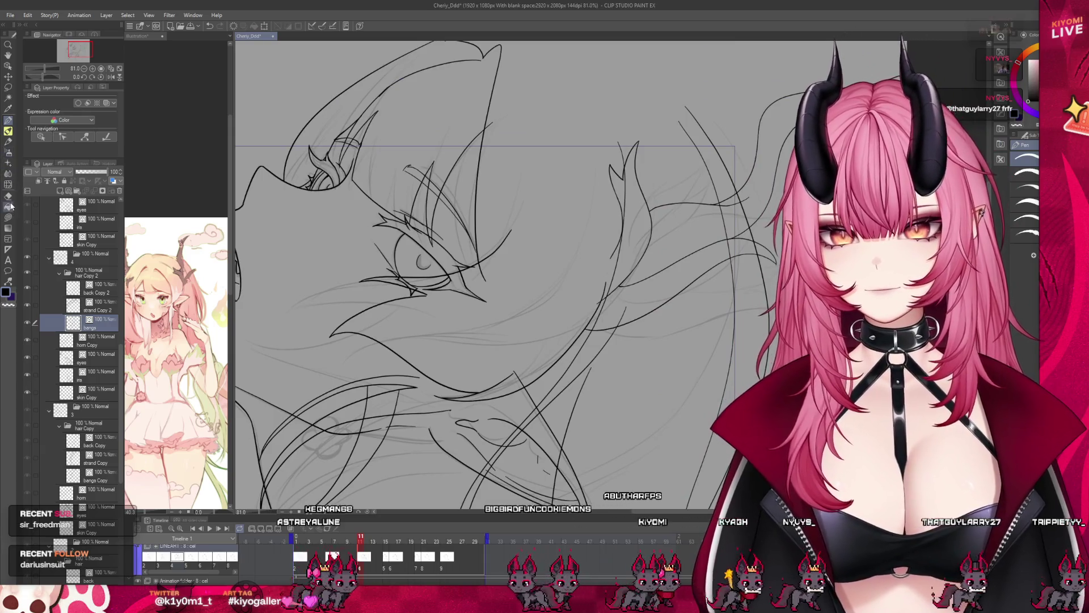
pyautogui.scroll(-4, 474, 272)
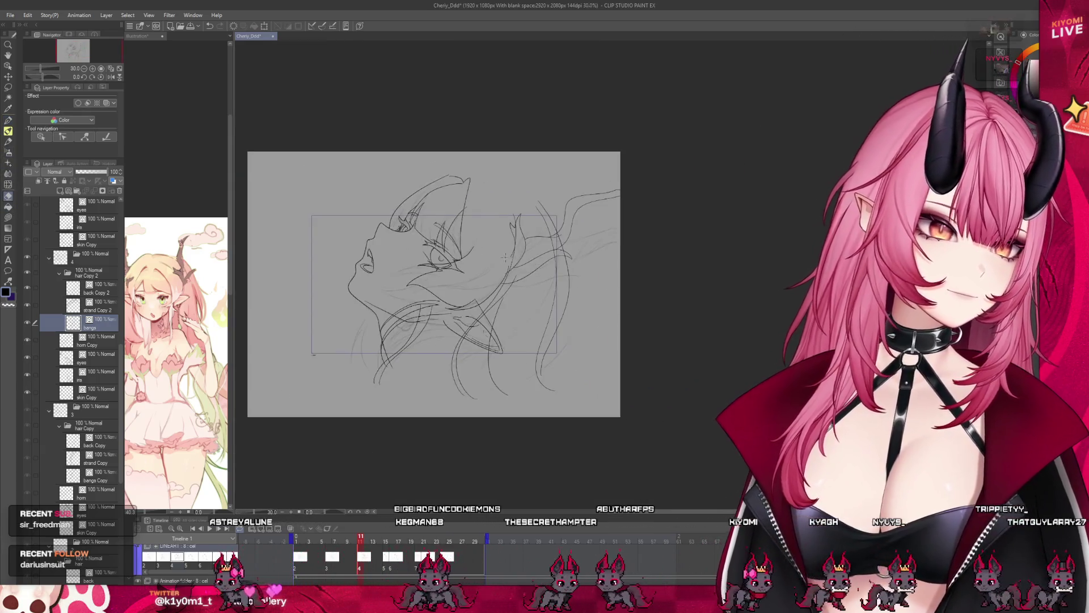
# - Hide the back Copy 2 hair layer and nudge the strand Copy 2 layer slightly into place
pyautogui.scroll(2, 474, 273)
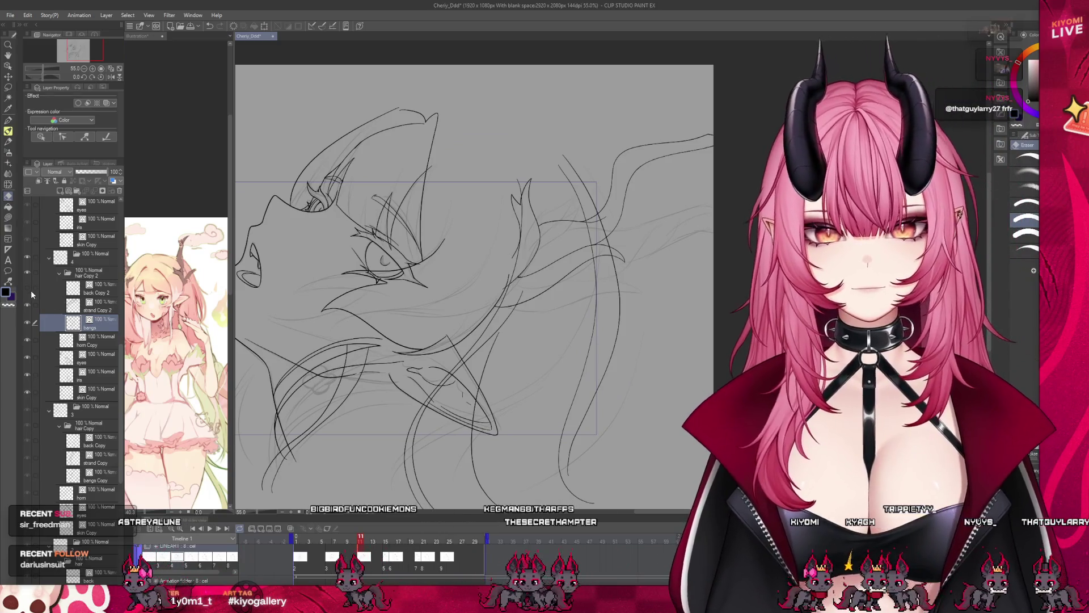
pyautogui.click(29, 288)
pyautogui.click(81, 307)
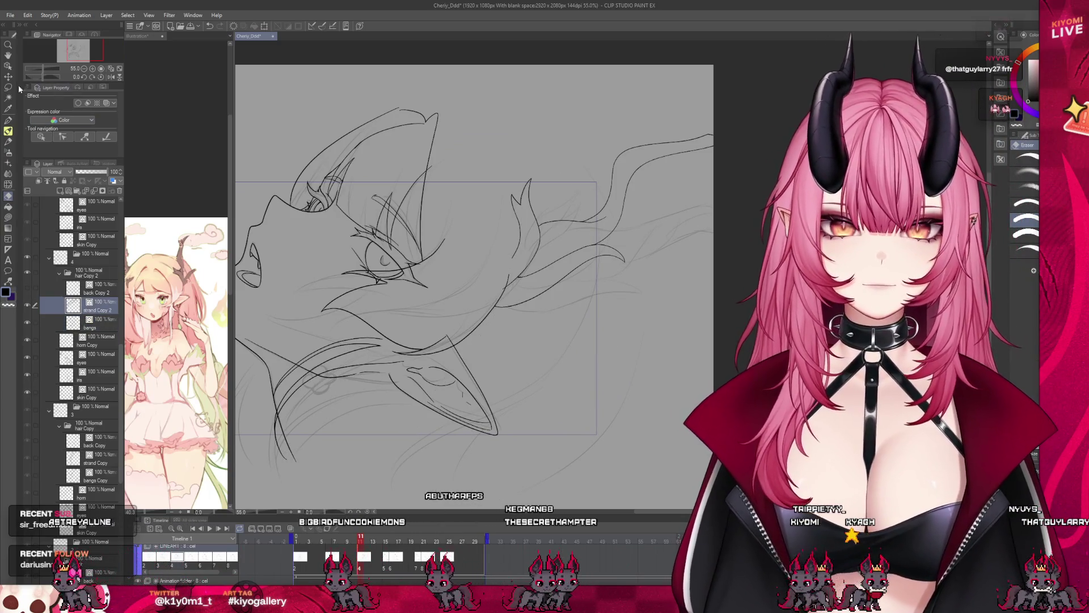
pyautogui.press('k')
pyautogui.moveTo(412, 387); pyautogui.dragTo(414, 389)
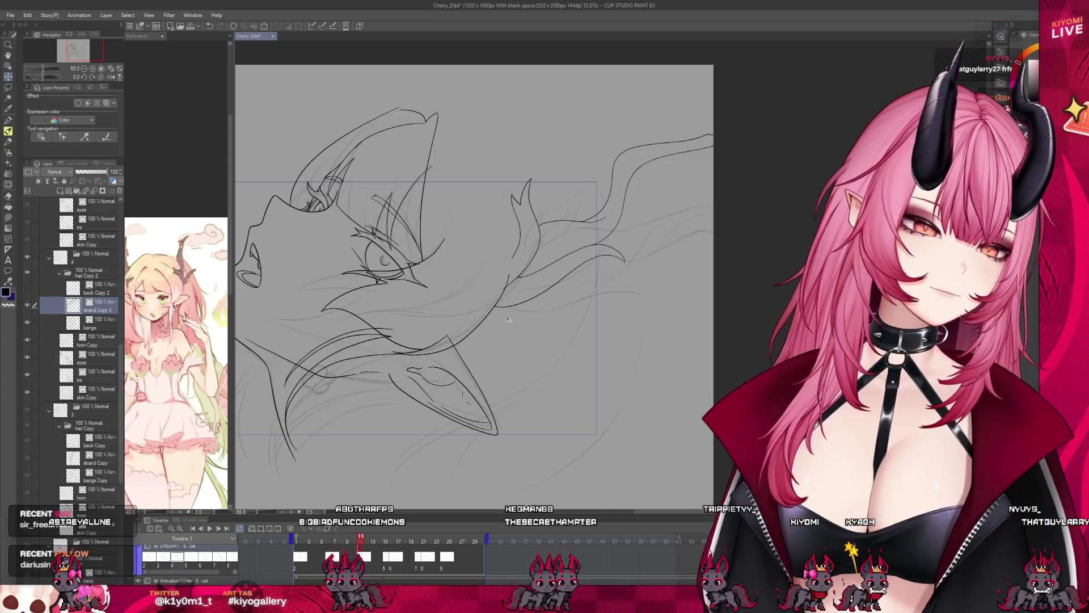
# - Draw a new curved strand down the hair's right side and extend it higher
pyautogui.hotkey('ctrl', '-')
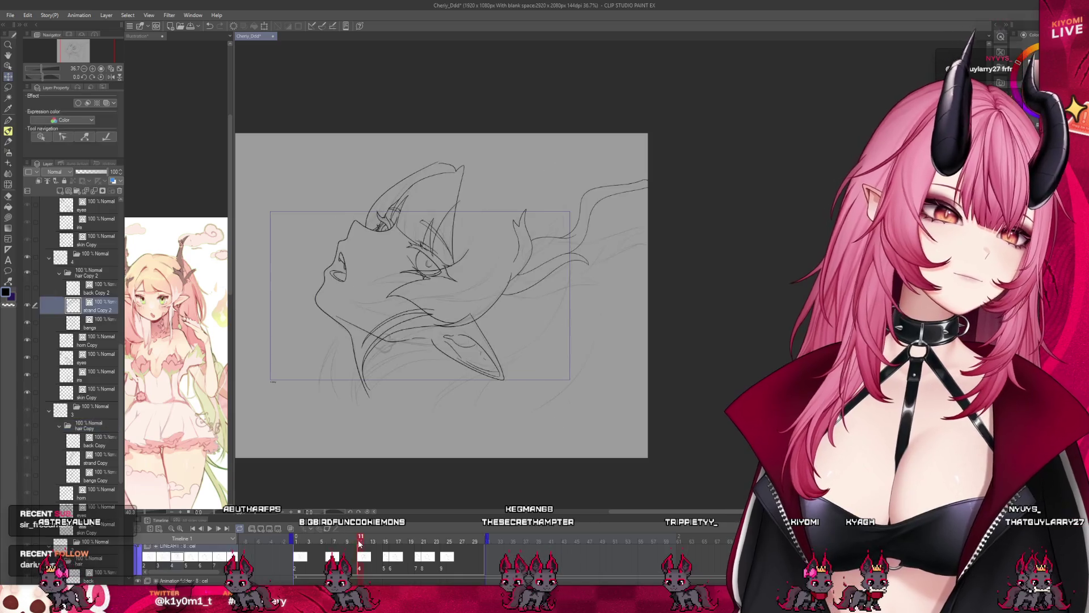
pyautogui.scroll(1, 527, 306)
pyautogui.press('p')
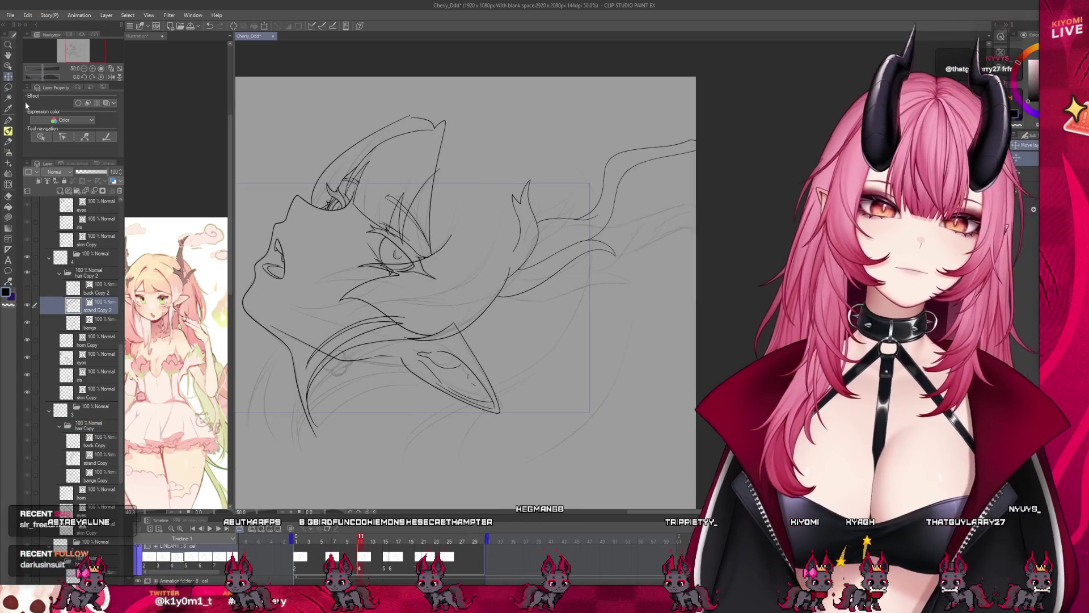
pyautogui.moveTo(508, 245); pyautogui.dragTo(524, 322)
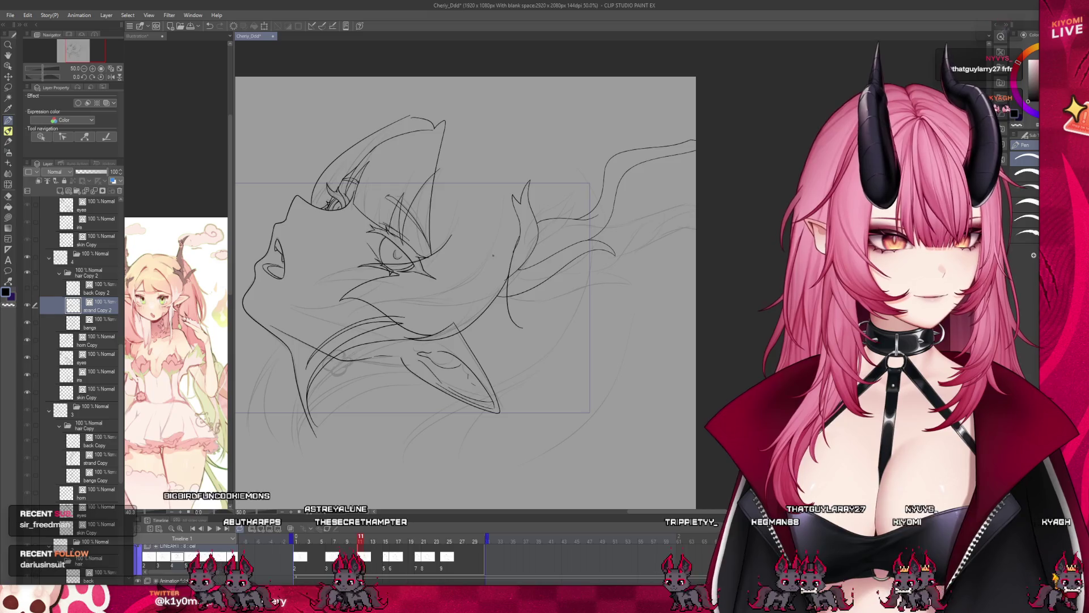
pyautogui.moveTo(497, 258); pyautogui.dragTo(502, 283)
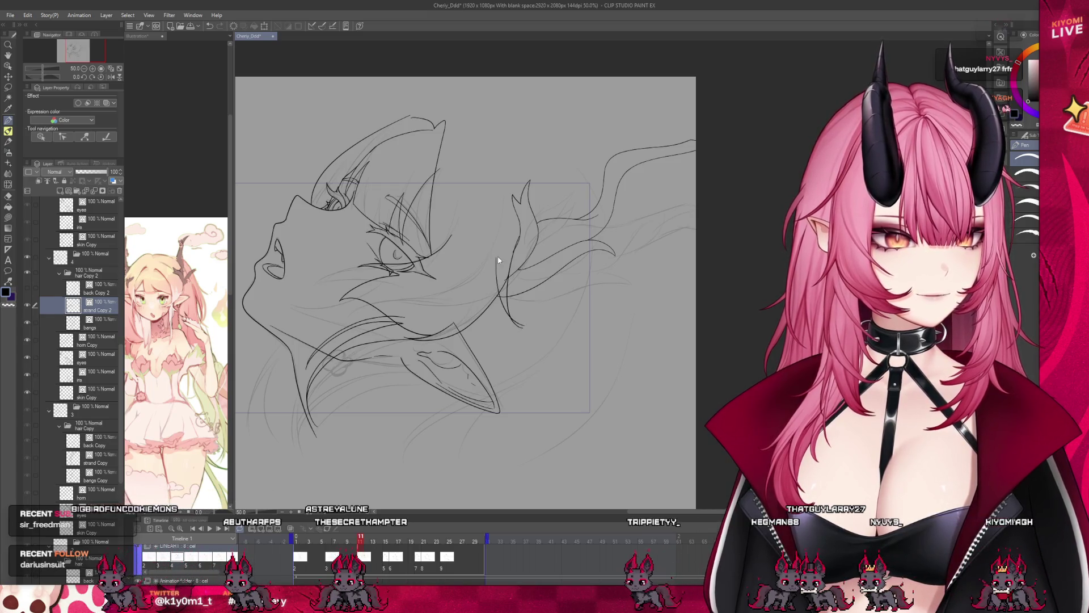
pyautogui.scroll(4, 514, 213)
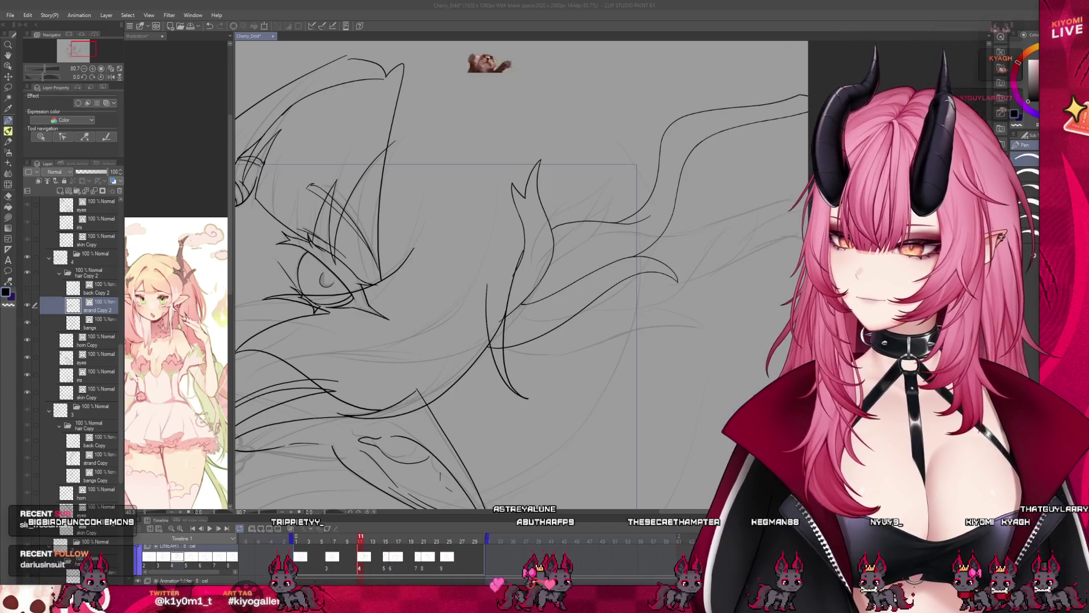
pyautogui.scroll(5, 583, 366)
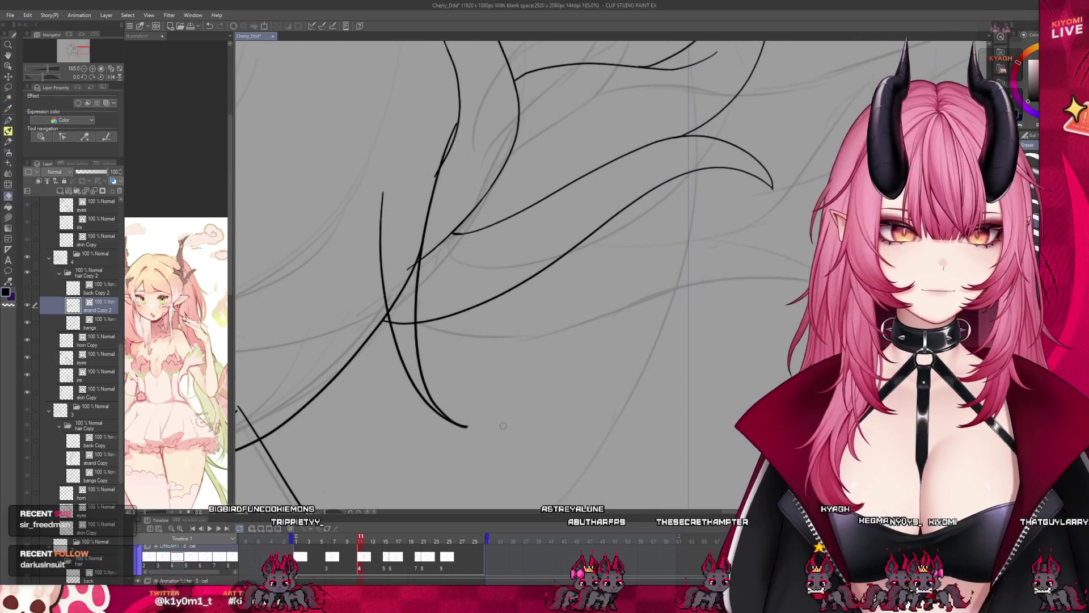
pyautogui.press('p')
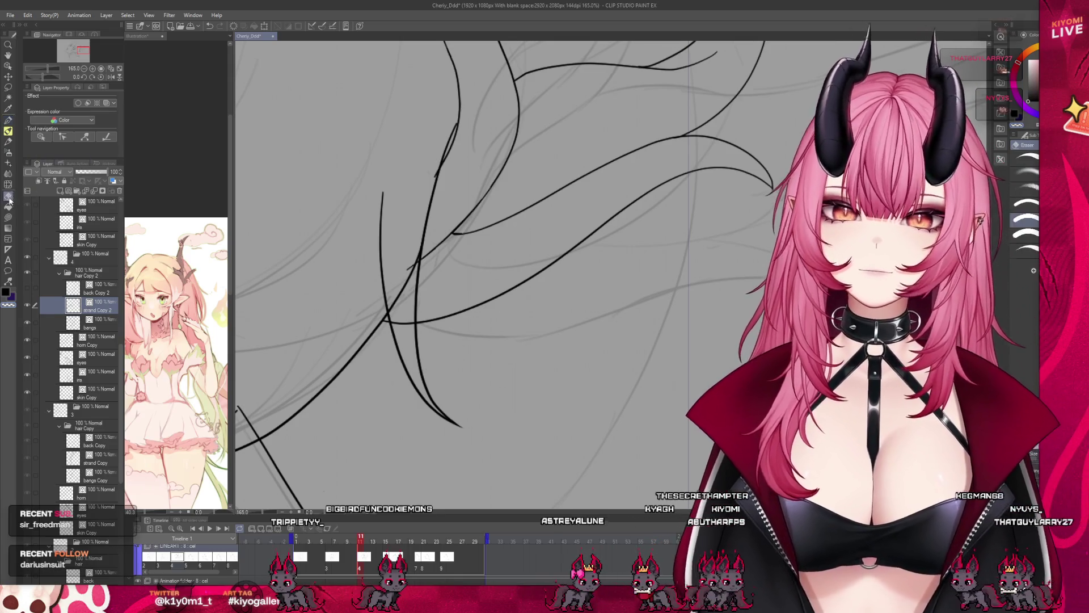
# - Select the bangs layer and scrub frames 9 to 13 to check the motion
pyautogui.click(104, 322)
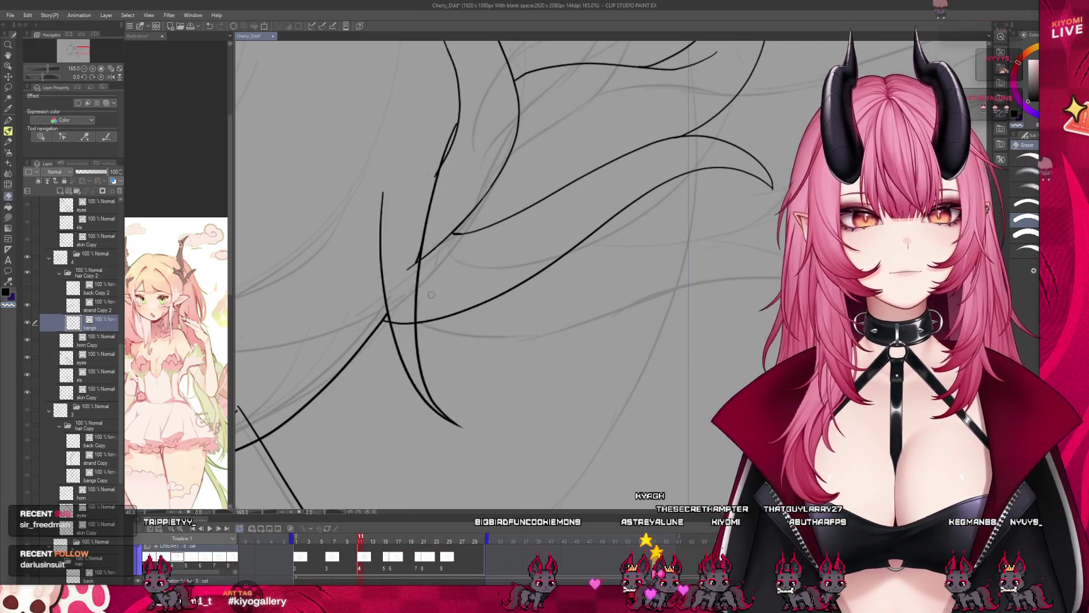
pyautogui.scroll(-6, 431, 294)
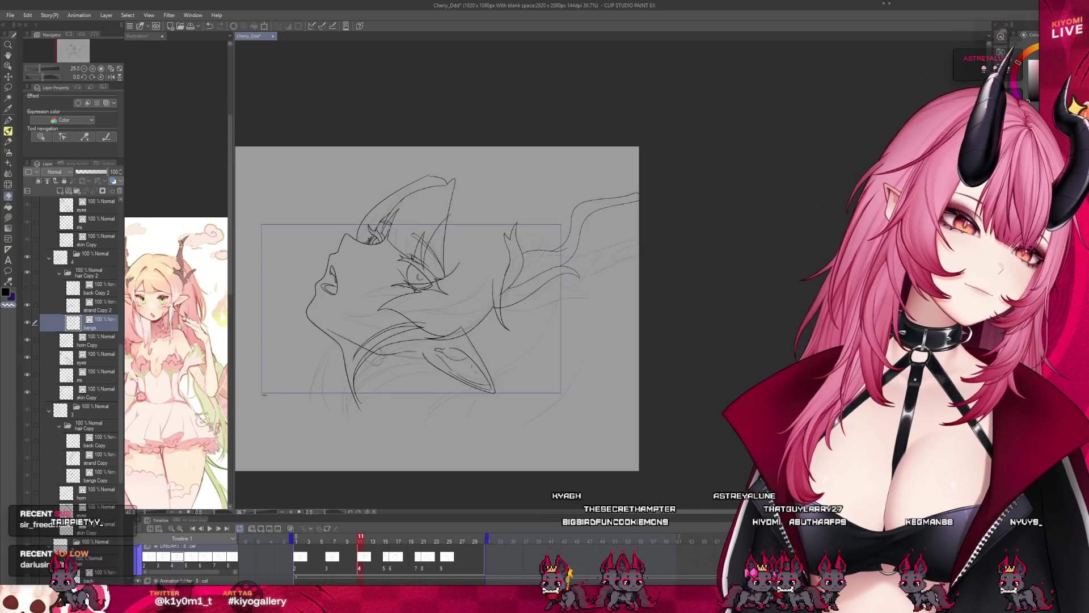
pyautogui.scroll(1, 431, 252)
pyautogui.scroll(1, 431, 252)
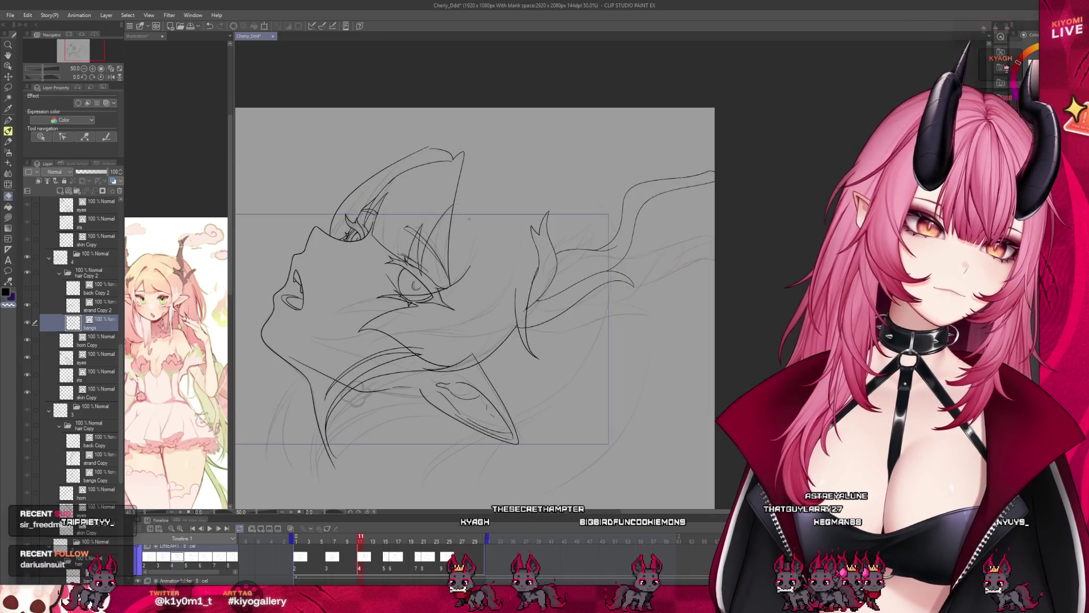
pyautogui.scroll(-1, 469, 218)
pyautogui.click(348, 539)
pyautogui.moveTo(347, 539); pyautogui.dragTo(373, 547)
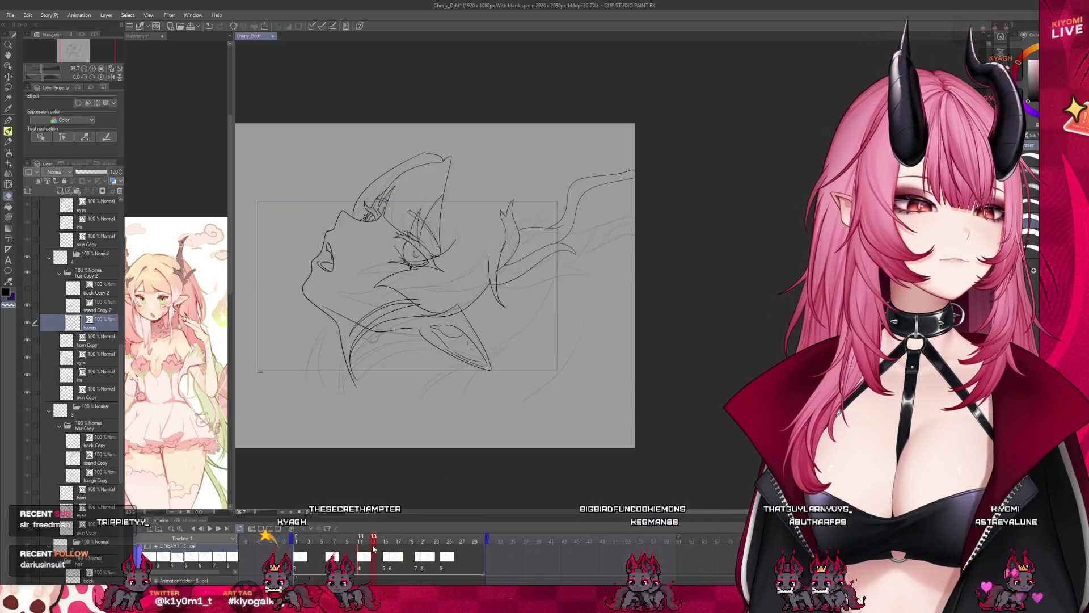
# - Select the hair strands around the lower face on the strand Copy 2 layer
pyautogui.scroll(2, 380, 279)
pyautogui.click(82, 306)
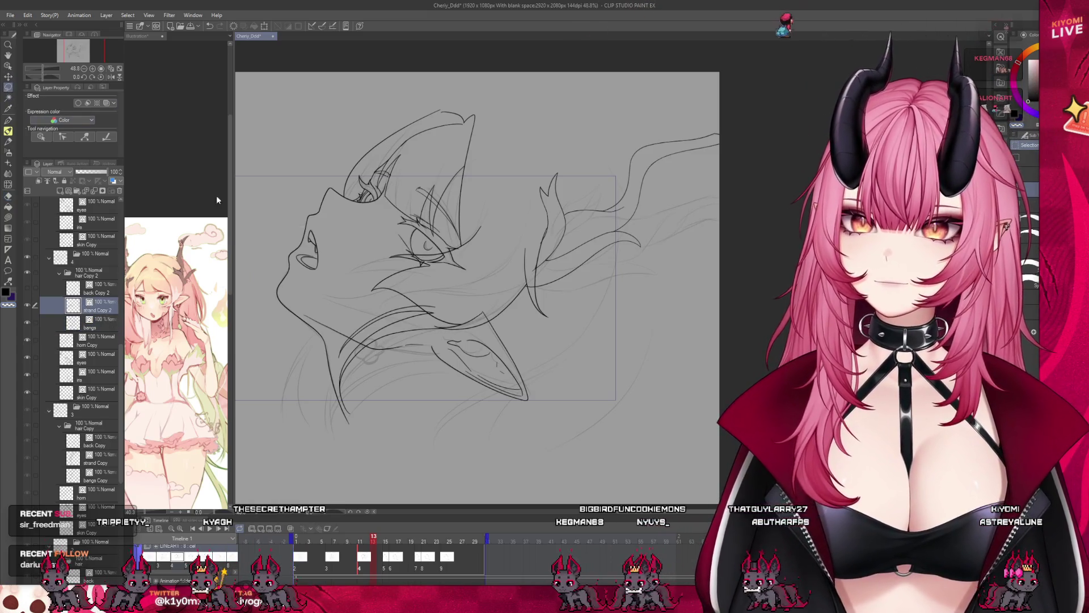
pyautogui.moveTo(455, 361); pyautogui.dragTo(449, 376)
# - Commit the transform of the selected strands, deselect, and step back to frame 8
pyautogui.hotkey('ctrl', 't')
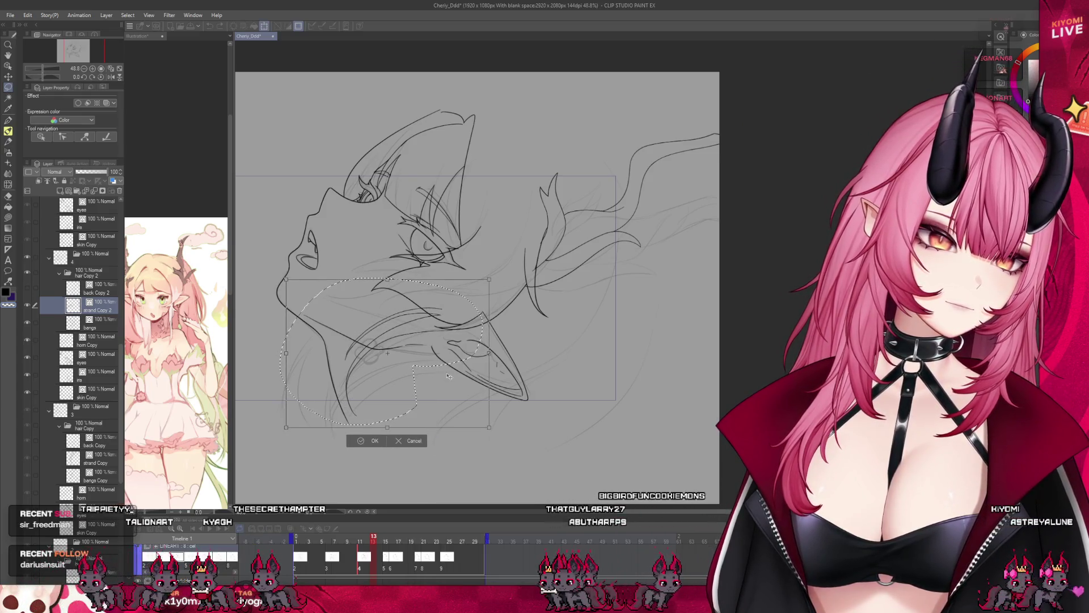
pyautogui.click(375, 441)
pyautogui.hotkey('ctrl', 'd')
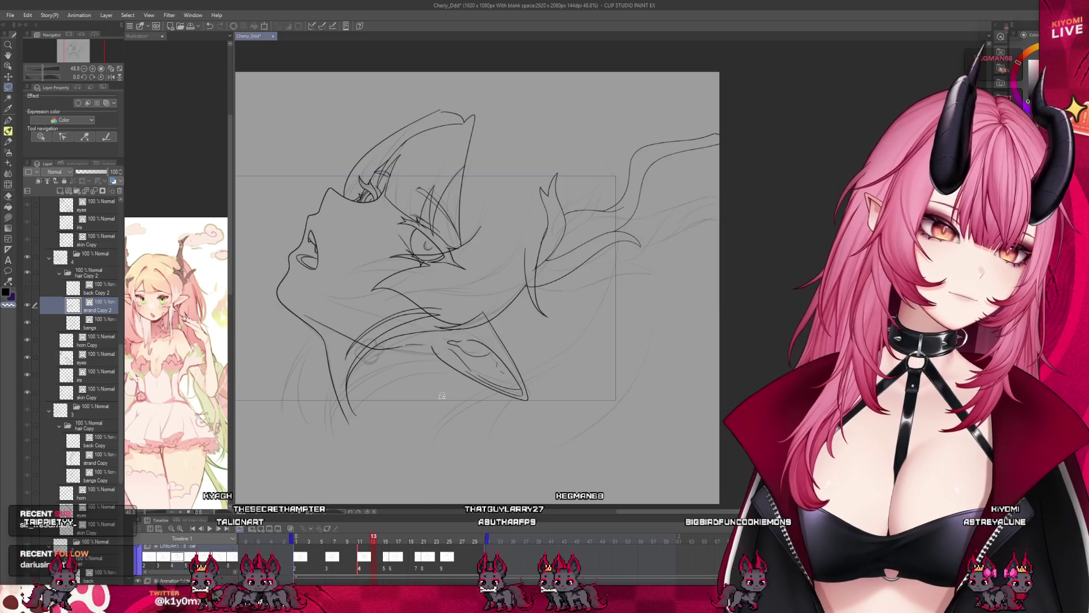
pyautogui.moveTo(376, 542)
pyautogui.mouseDown()
pyautogui.moveTo(340, 542)
pyautogui.moveTo(360, 545)
pyautogui.mouseUp()
# - Rotate the back Copy 2 hair about 15° clockwise and shift it right and down
pyautogui.click(86, 289)
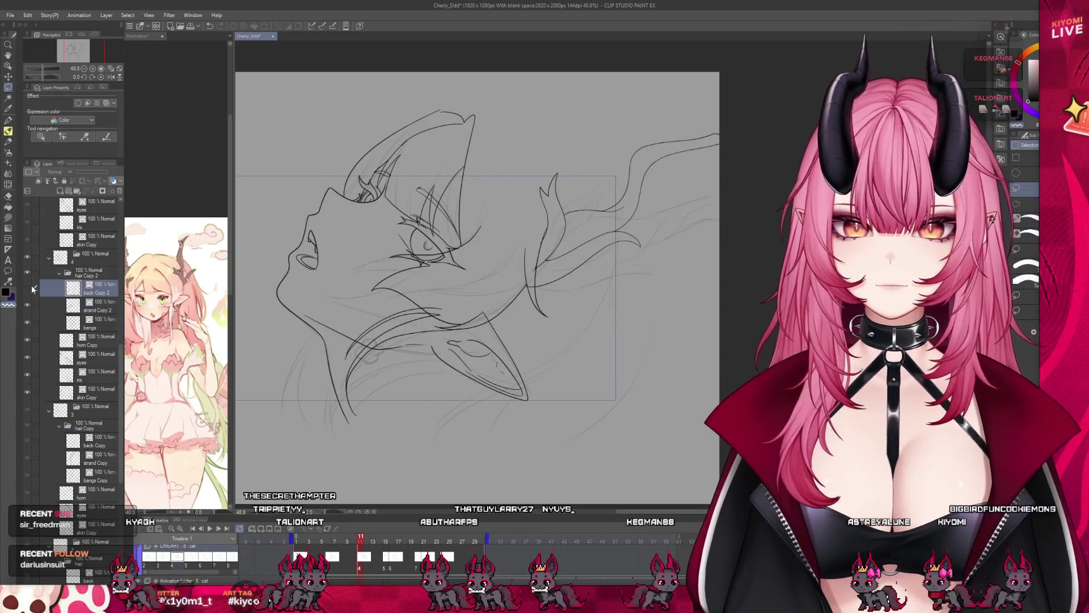
pyautogui.scroll(-3, 341, 246)
pyautogui.hotkey('ctrl', 't')
pyautogui.moveTo(657, 282); pyautogui.dragTo(603, 318)
pyautogui.moveTo(511, 301)
pyautogui.mouseDown()
pyautogui.moveTo(540, 316)
pyautogui.moveTo(523, 281)
pyautogui.mouseUp()
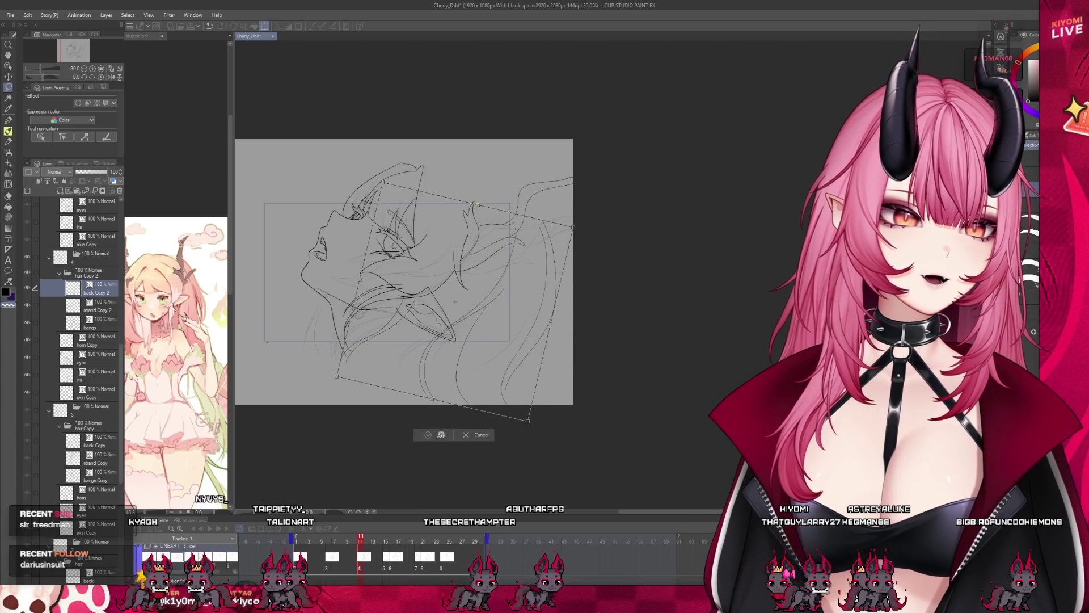
pyautogui.click(442, 435)
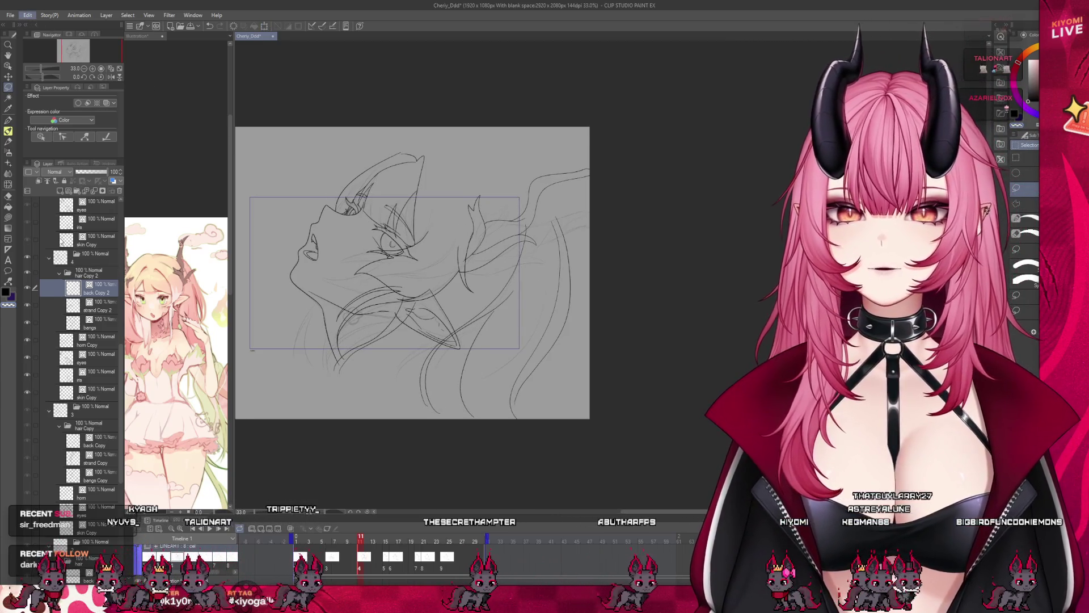
# - Mesh-warp the back hair lines, pulling them up-left and bending them down-left, and apply
pyautogui.hotkey('ctrl', 't')
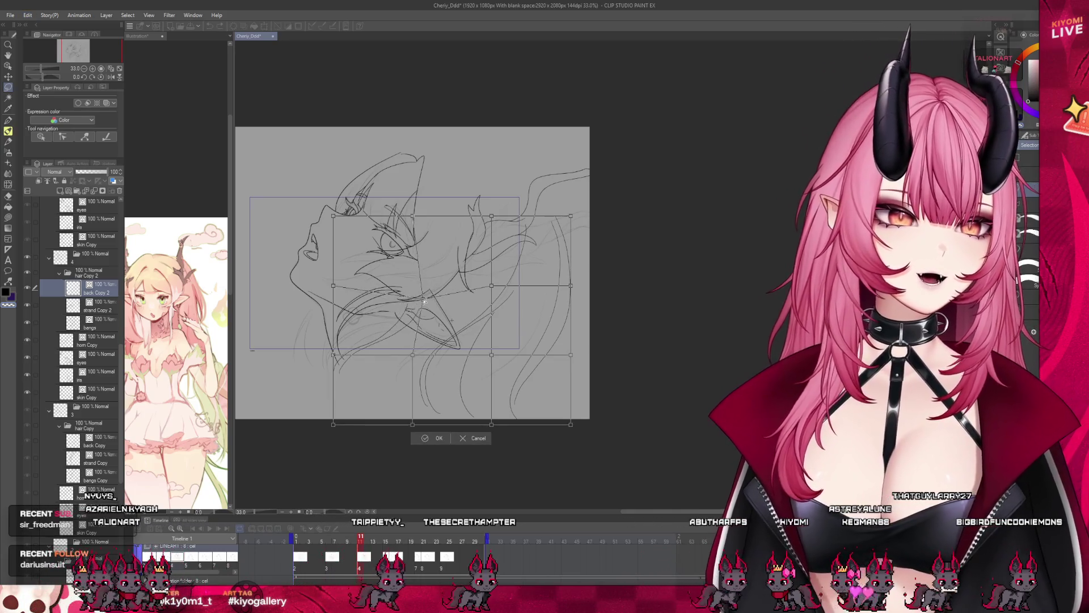
pyautogui.moveTo(397, 349); pyautogui.dragTo(358, 336)
pyautogui.moveTo(427, 303); pyautogui.dragTo(366, 331)
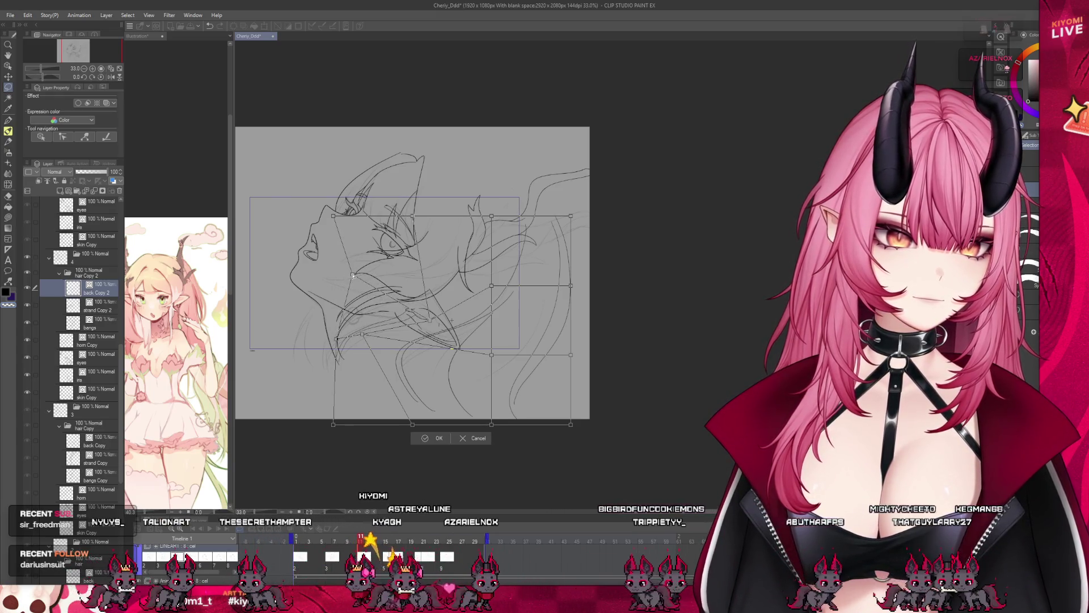
pyautogui.click(424, 439)
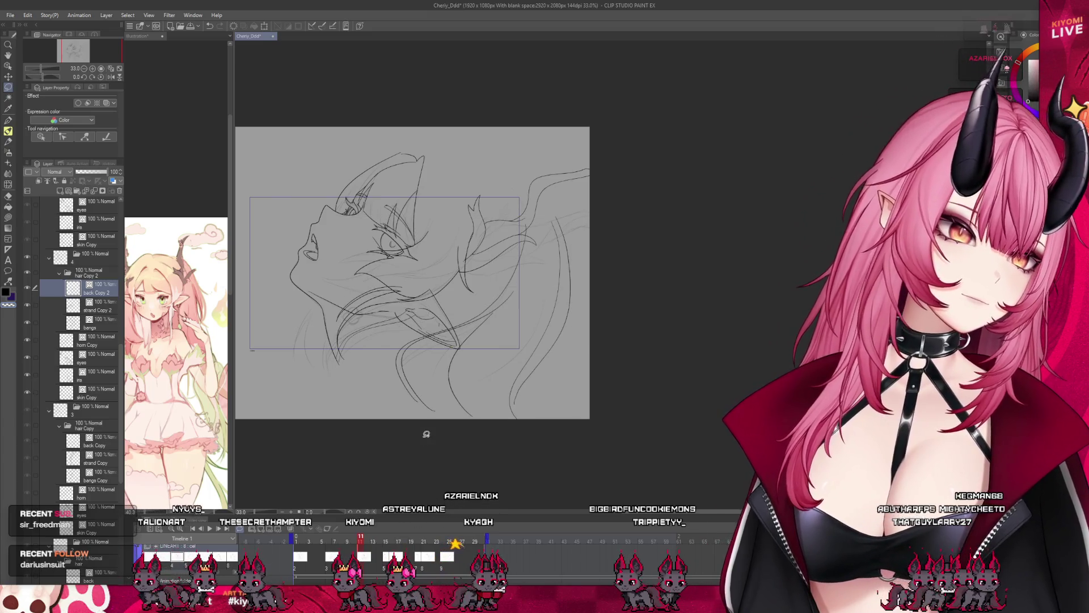
pyautogui.scroll(6, 374, 339)
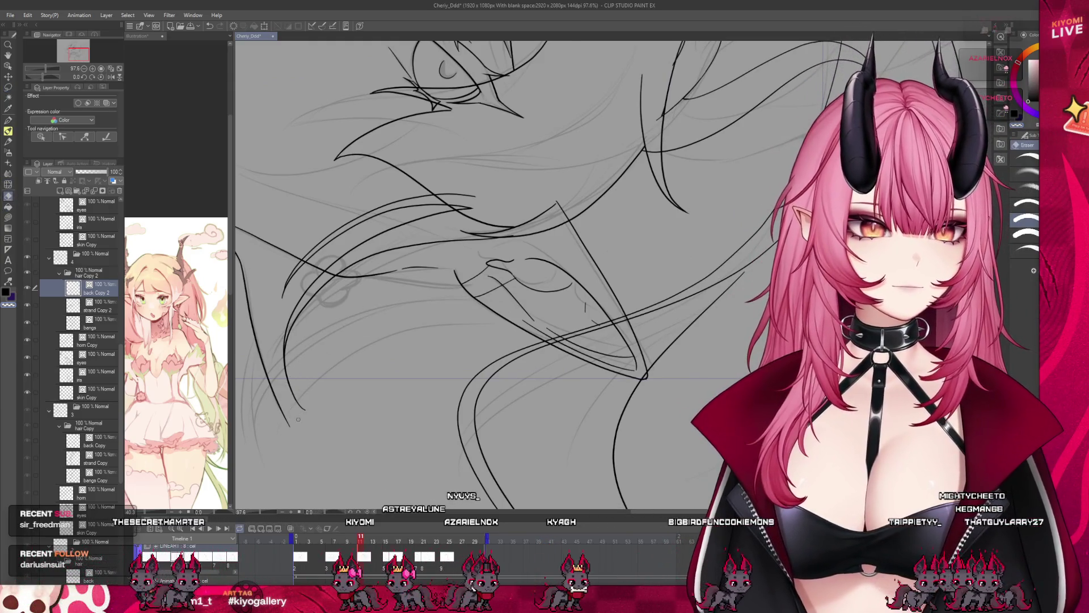
# - Draw two new hair strands curving down beneath the jaw and compare frames 10 and 11
pyautogui.press('p')
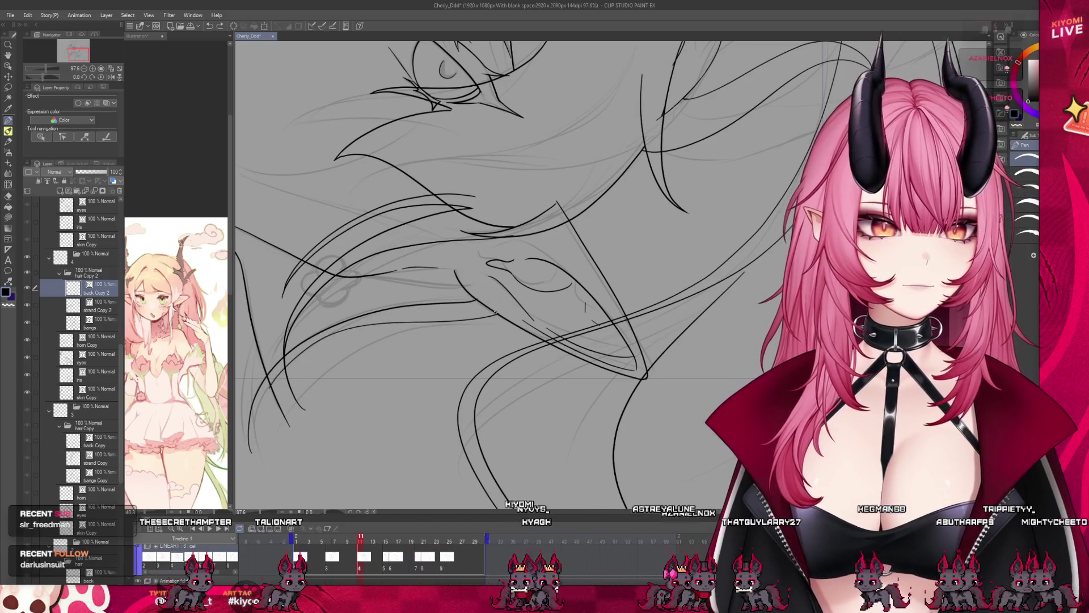
pyautogui.scroll(-3, 421, 294)
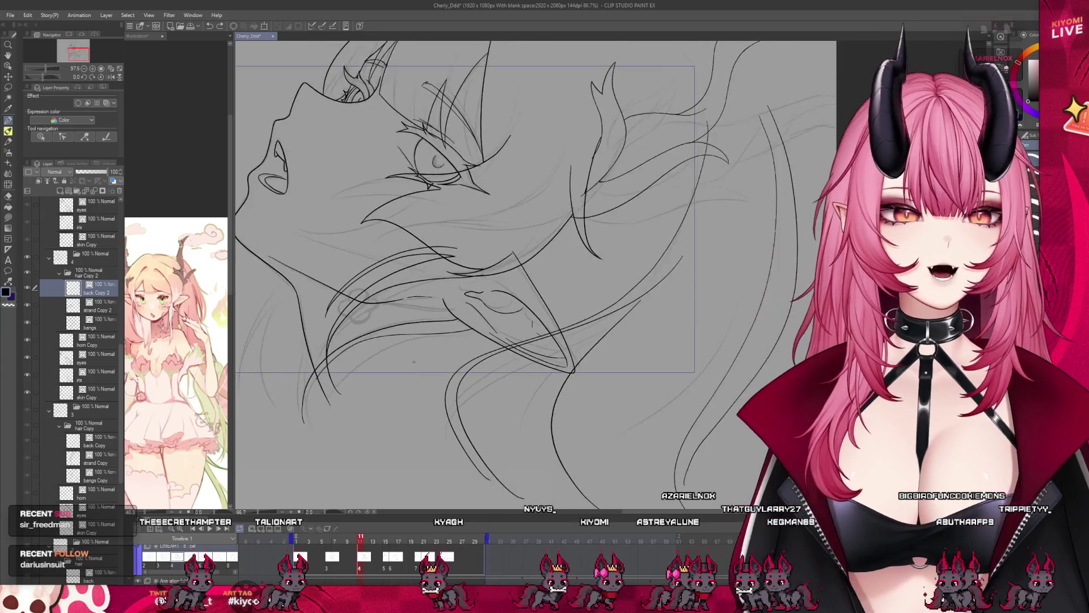
pyautogui.scroll(2, 336, 386)
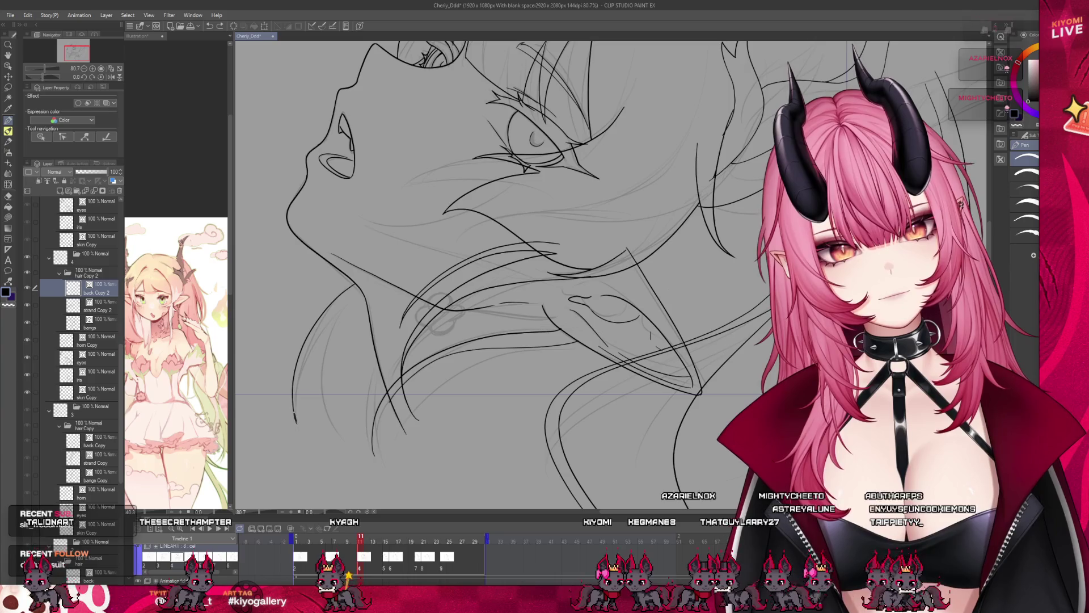
pyautogui.moveTo(321, 338); pyautogui.dragTo(343, 457)
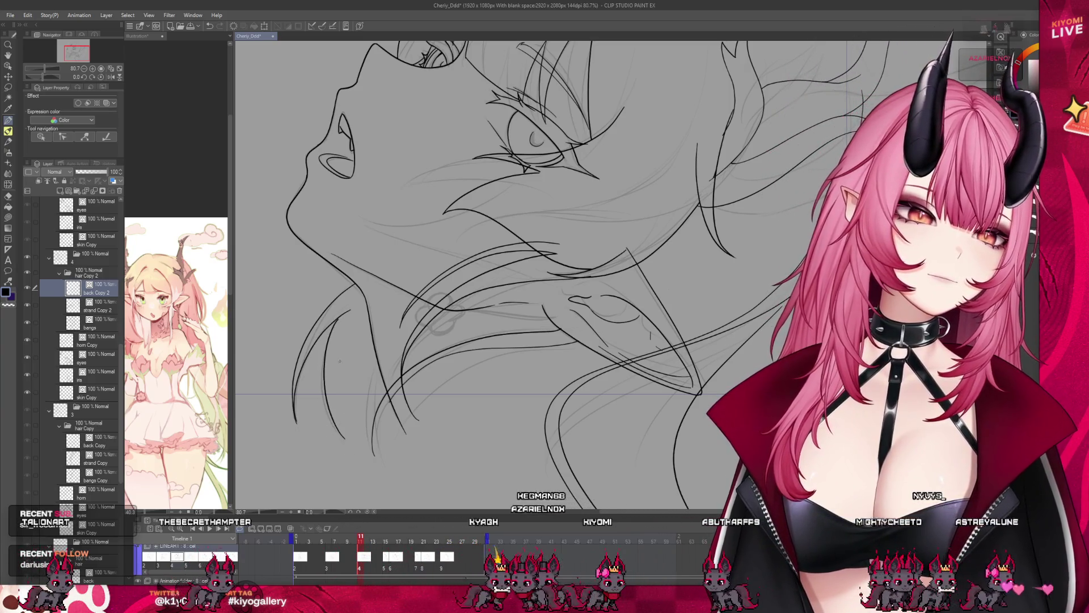
pyautogui.moveTo(332, 317); pyautogui.dragTo(344, 441)
pyautogui.scroll(-5, 478, 302)
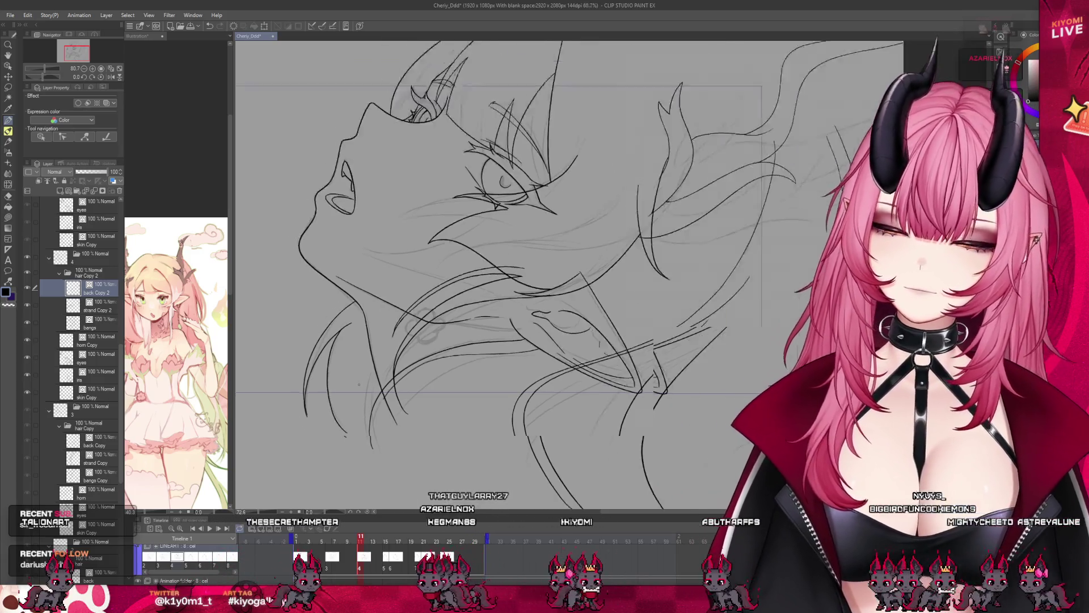
pyautogui.scroll(1, 477, 302)
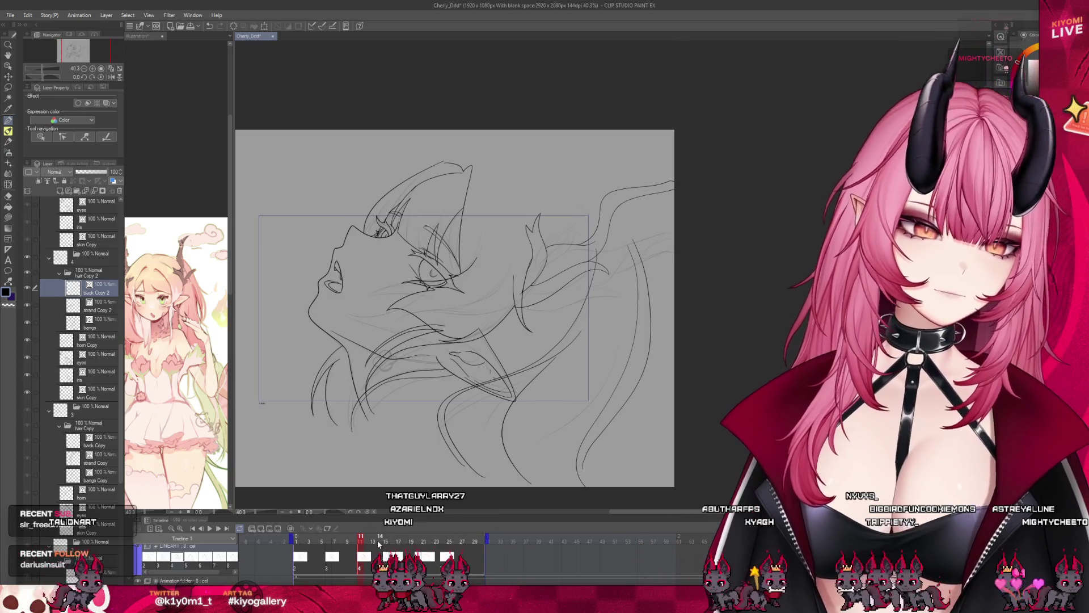
pyautogui.moveTo(366, 540); pyautogui.dragTo(363, 540)
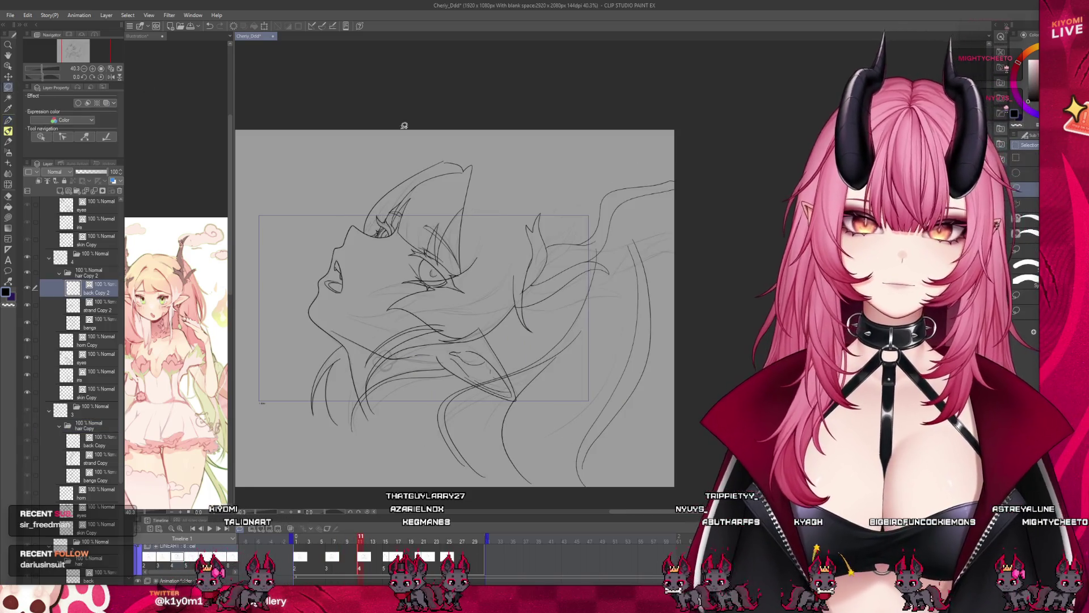
# - Lasso the right hair strand and rotate it slightly clockwise
pyautogui.press('m')
pyautogui.moveTo(617, 215); pyautogui.dragTo(565, 426)
pyautogui.moveTo(690, 312)
pyautogui.mouseDown()
pyautogui.moveTo(675, 255)
pyautogui.moveTo(618, 213)
pyautogui.mouseUp()
pyautogui.hotkey('ctrl', 't')
pyautogui.moveTo(624, 451); pyautogui.dragTo(569, 477)
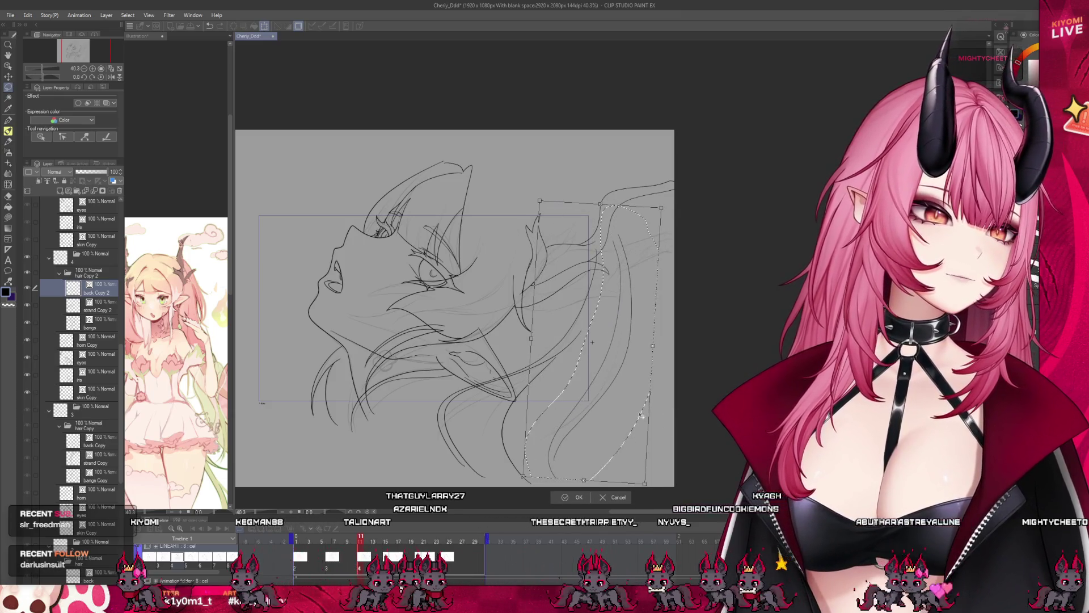
pyautogui.click(557, 497)
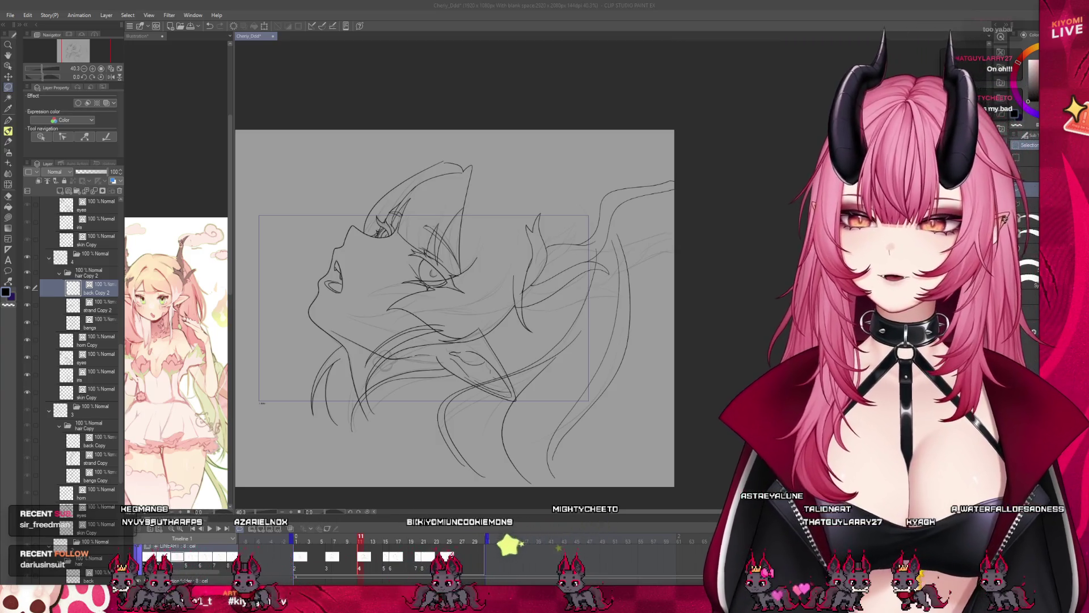
pyautogui.moveTo(358, 545)
pyautogui.mouseDown()
pyautogui.moveTo(348, 546)
pyautogui.moveTo(361, 549)
pyautogui.mouseUp()
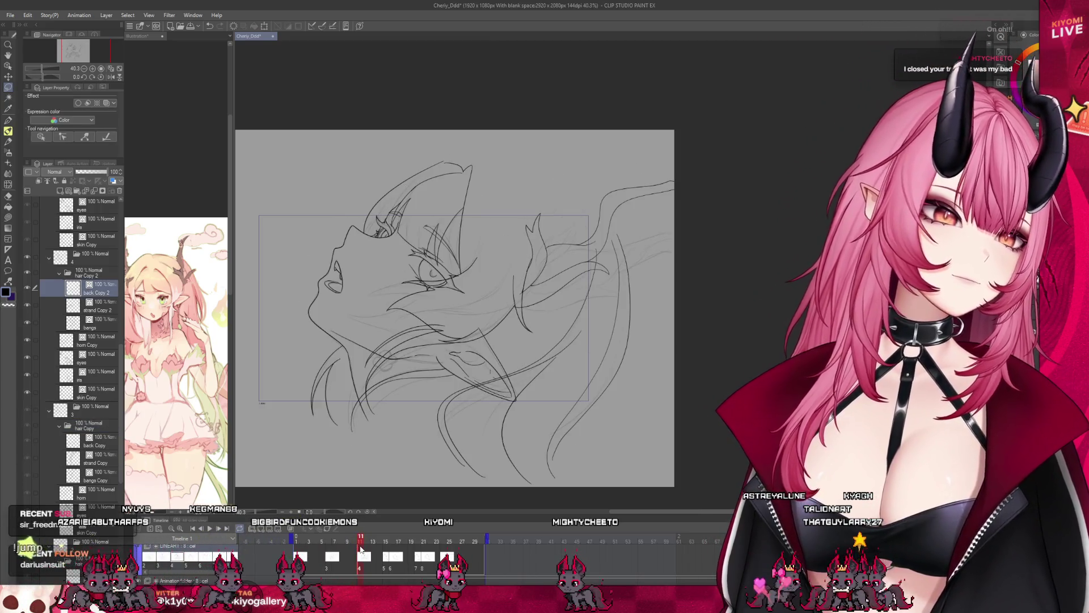
pyautogui.scroll(-3, 346, 372)
pyautogui.scroll(3, 428, 295)
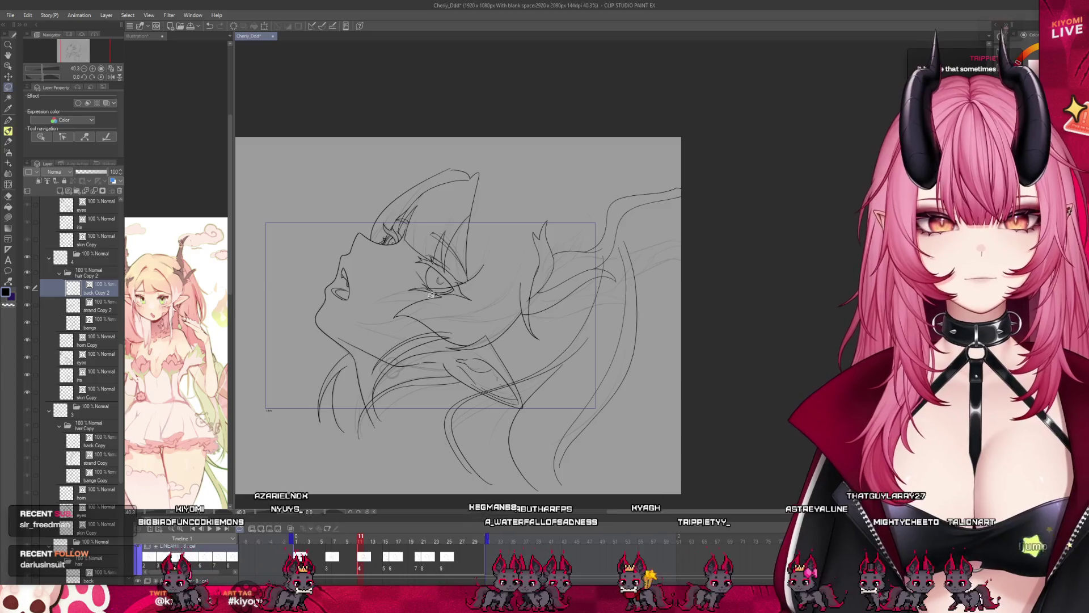
pyautogui.scroll(-2, 479, 217)
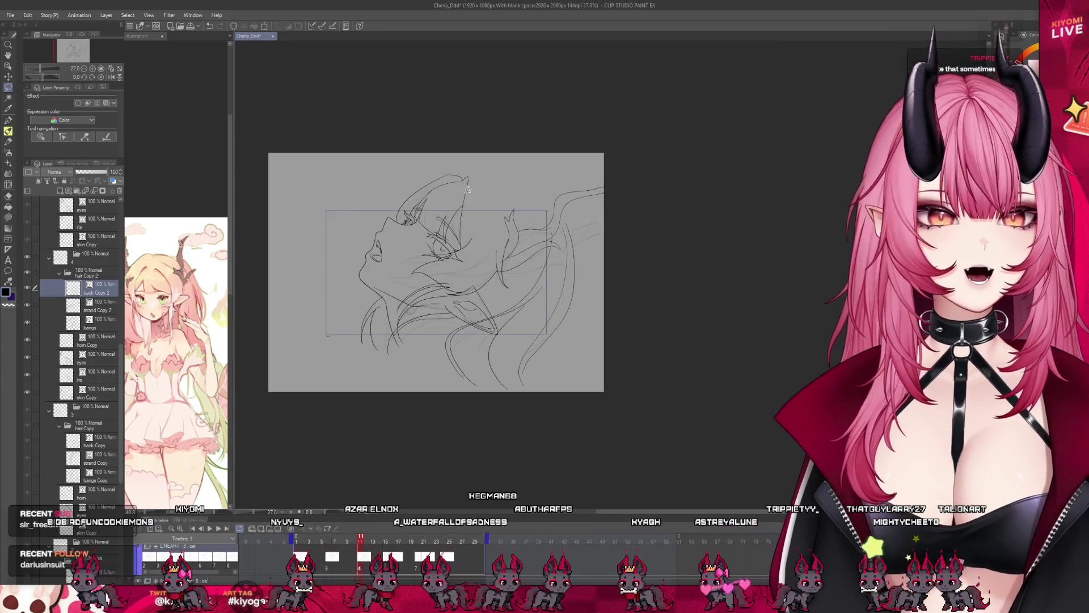
pyautogui.scroll(1, 429, 205)
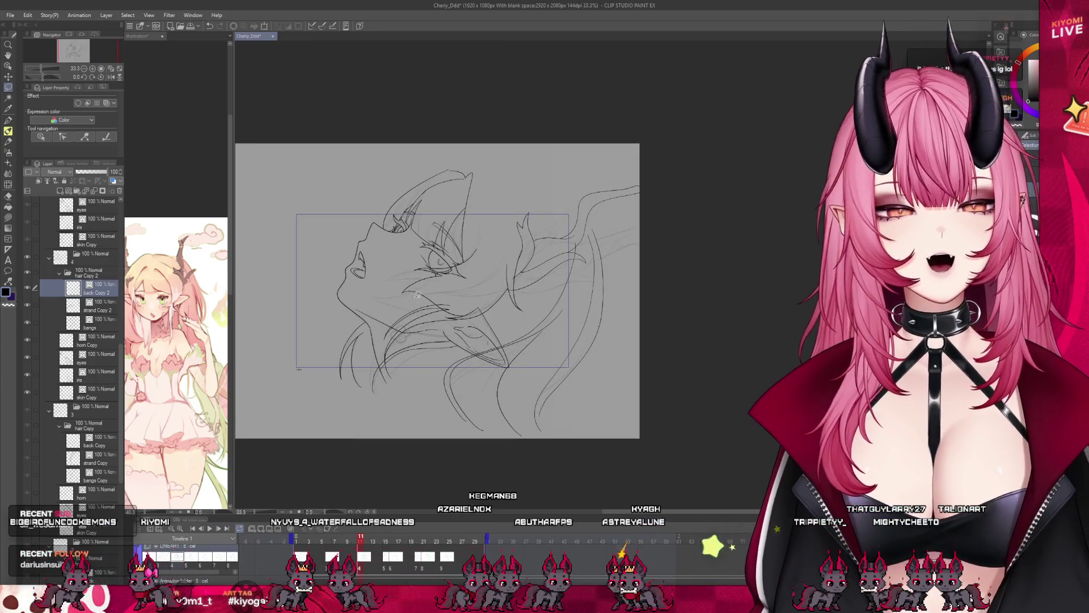
pyautogui.scroll(2, 399, 292)
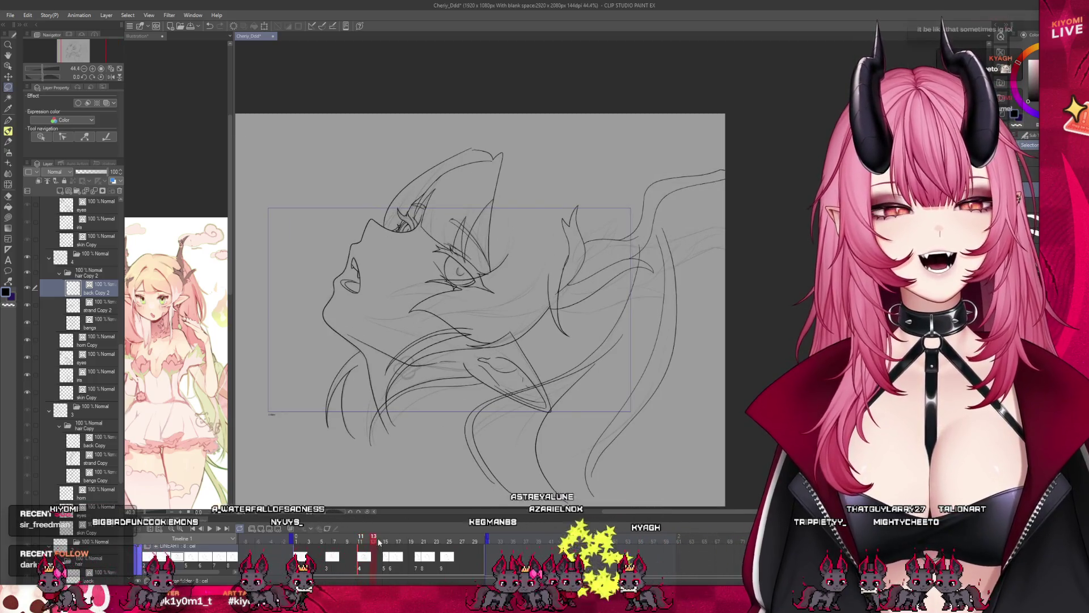
pyautogui.click(381, 544)
pyautogui.moveTo(396, 548); pyautogui.dragTo(391, 548)
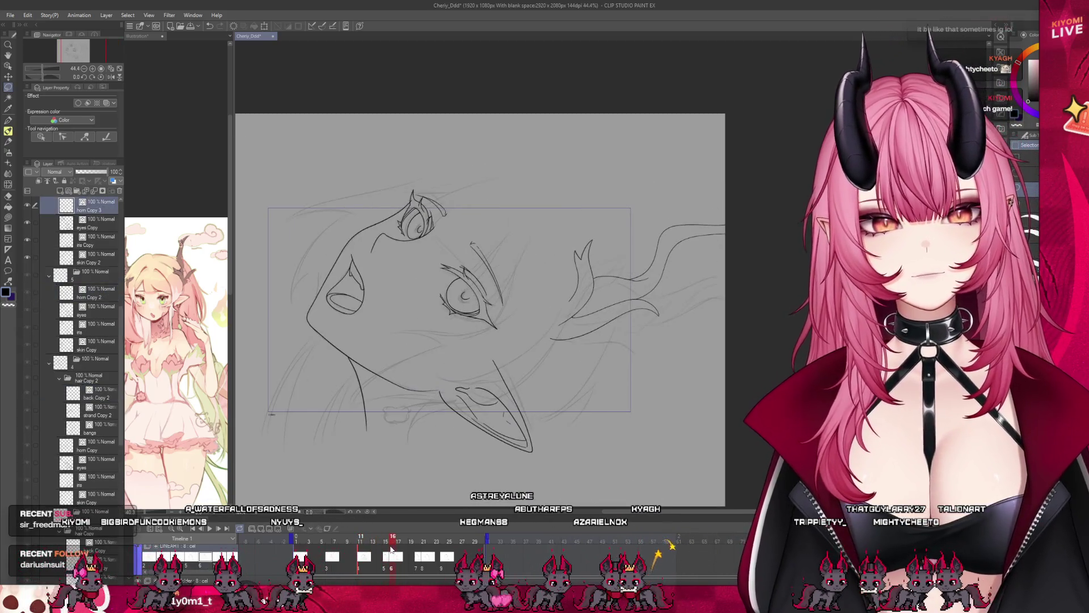
pyautogui.click(398, 545)
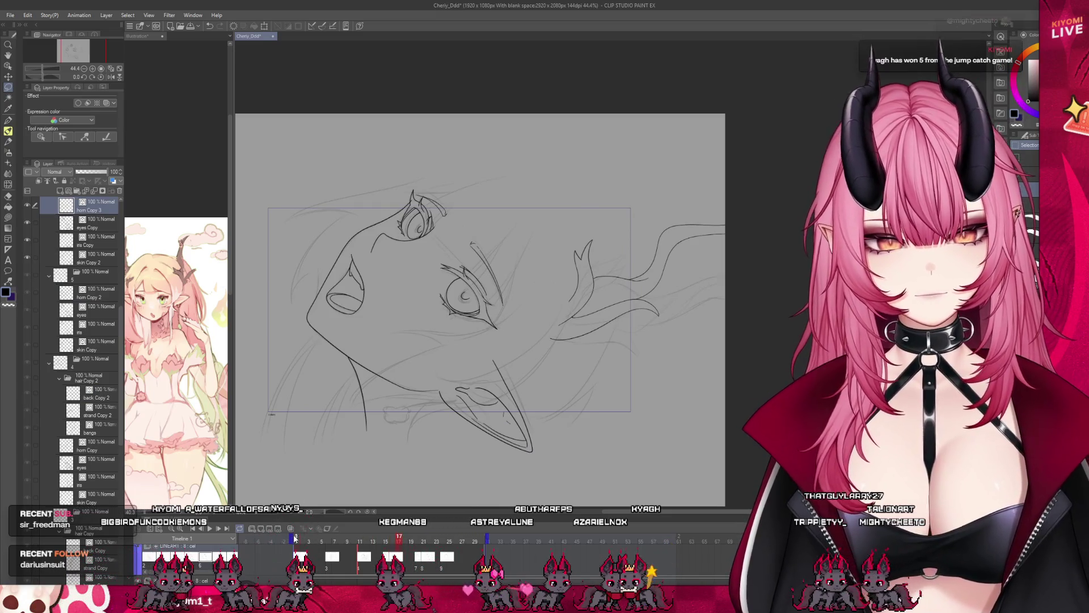
pyautogui.click(295, 538)
pyautogui.click(210, 528)
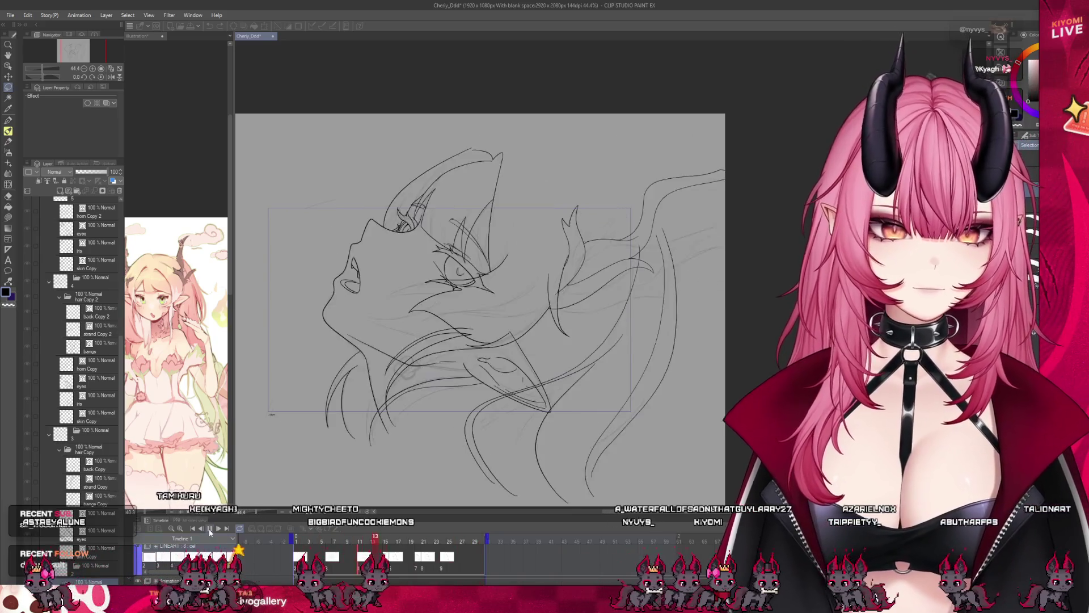
pyautogui.click(341, 541)
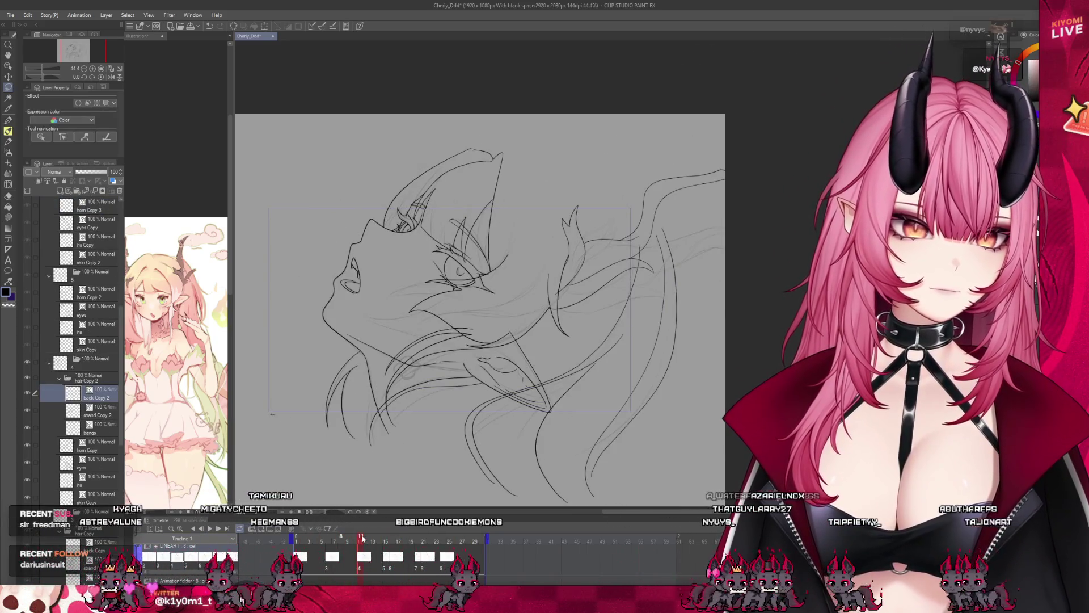
pyautogui.click(392, 544)
pyautogui.moveTo(393, 543); pyautogui.dragTo(361, 543)
pyautogui.scroll(5, 452, 203)
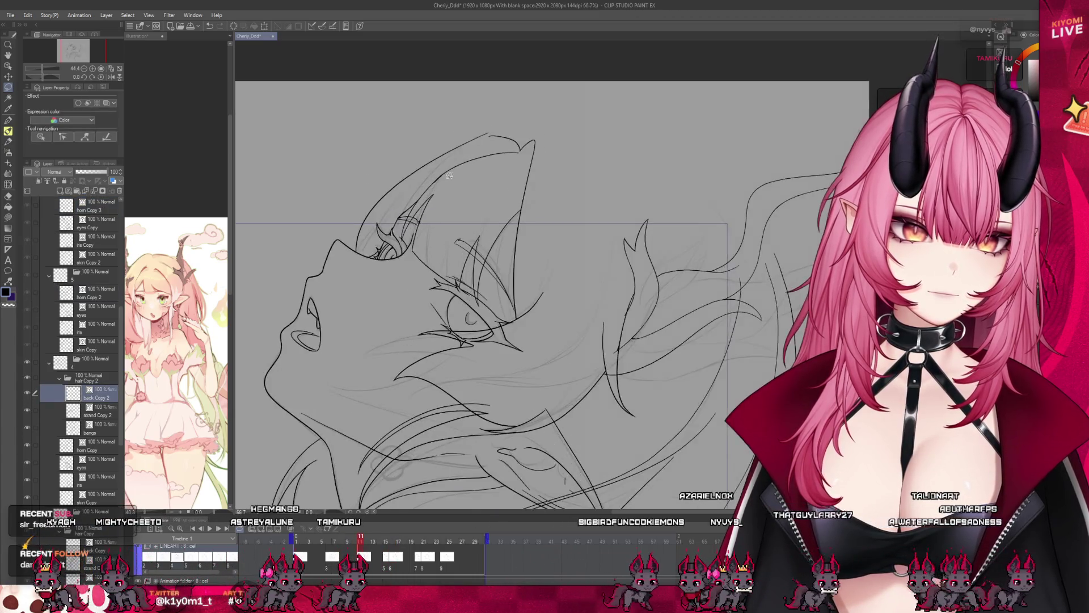
pyautogui.click(99, 429)
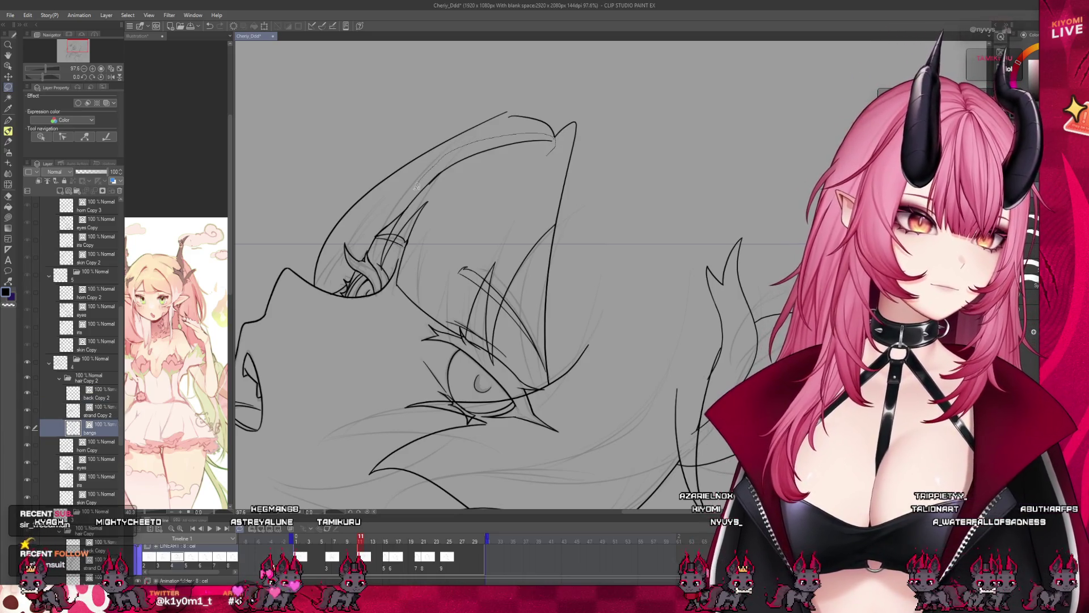
# - Lasso the bangs near the horn and mesh-warp their middle and lower curves leftward, then deselect
pyautogui.moveTo(380, 274)
pyautogui.mouseDown()
pyautogui.moveTo(479, 379)
pyautogui.moveTo(554, 228)
pyautogui.moveTo(559, 170)
pyautogui.mouseUp()
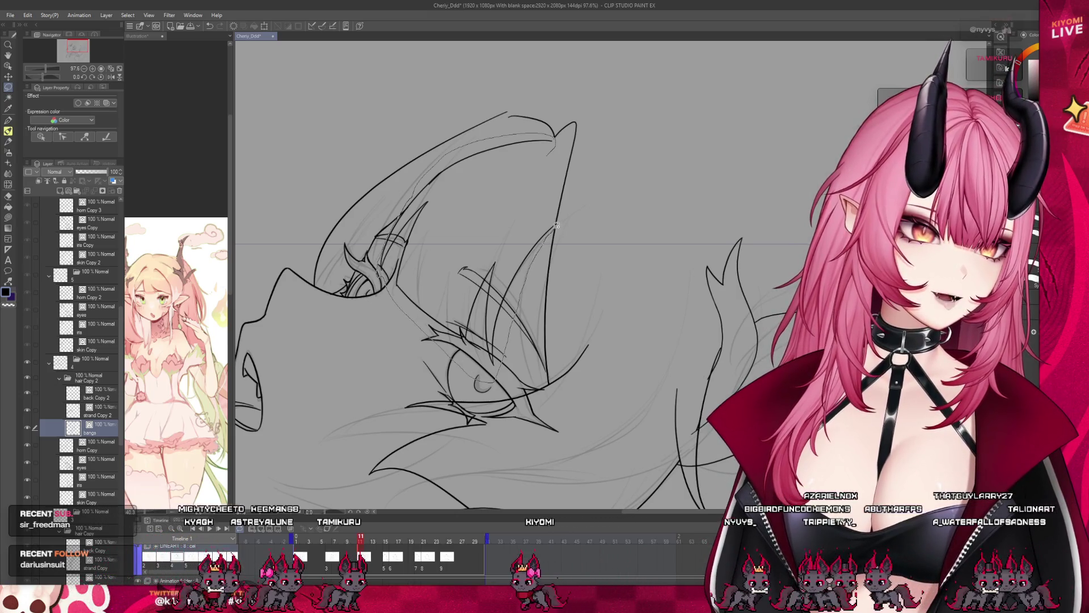
pyautogui.click(28, 16)
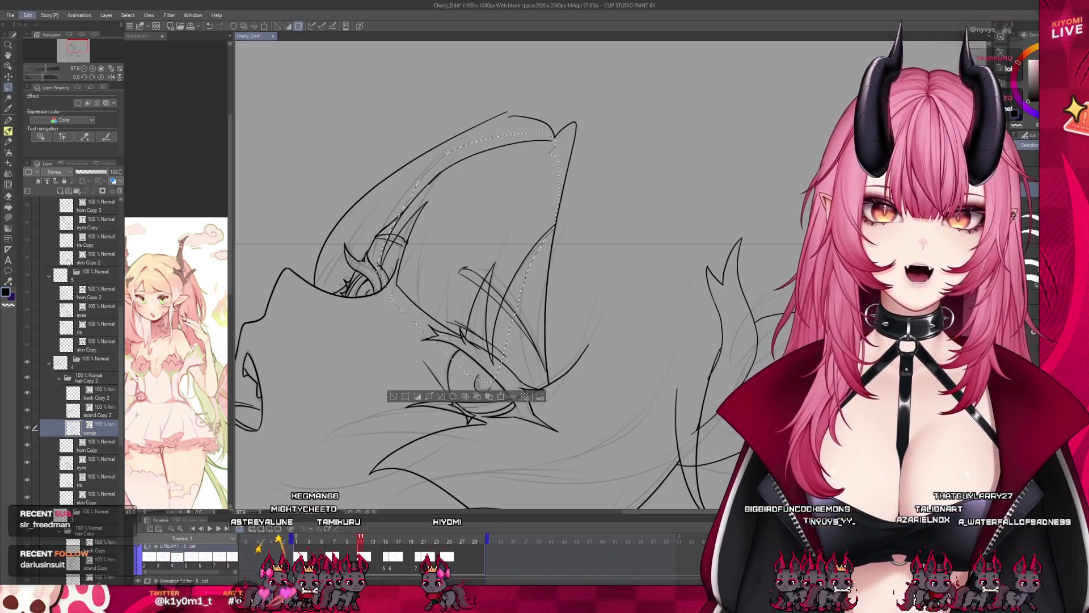
pyautogui.click(310, 359)
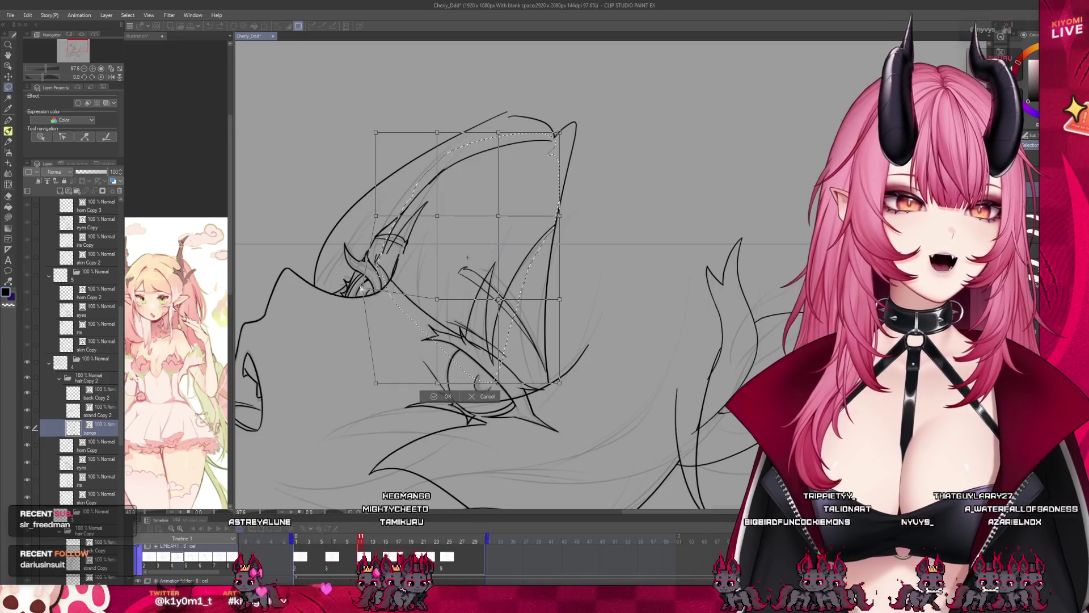
pyautogui.moveTo(437, 215); pyautogui.dragTo(372, 198)
pyautogui.hotkey('ctrl', 'z')
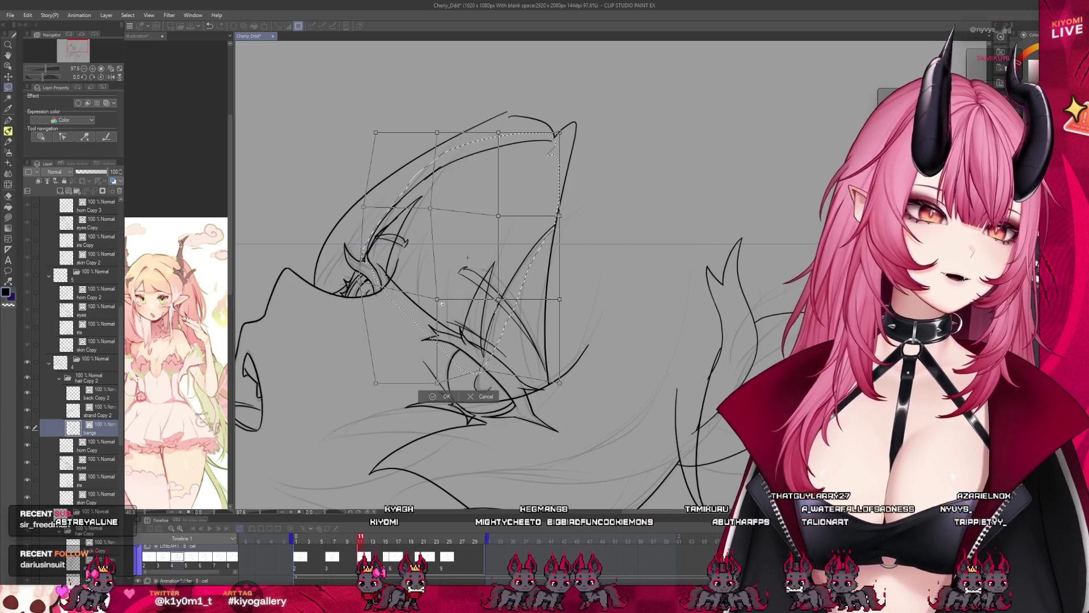
pyautogui.moveTo(438, 300); pyautogui.dragTo(426, 296)
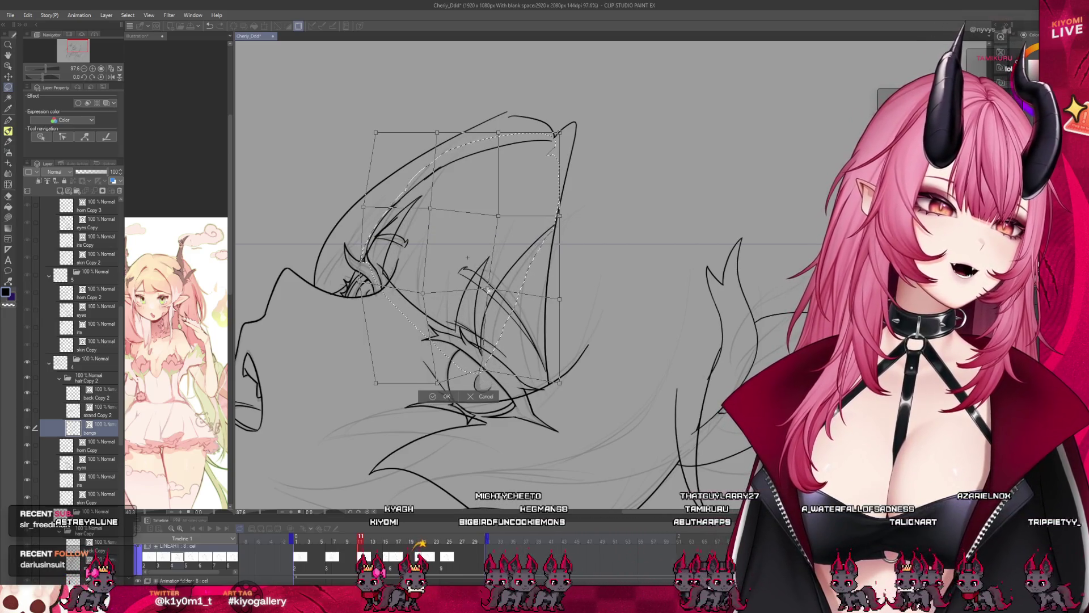
pyautogui.moveTo(437, 381); pyautogui.dragTo(402, 370)
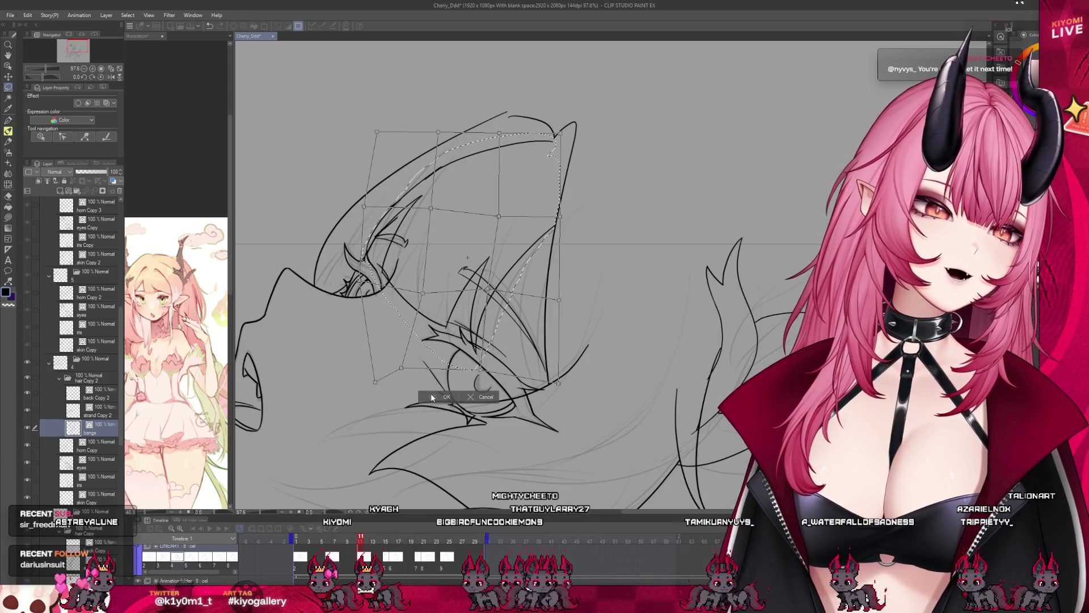
pyautogui.press('Return')
pyautogui.hotkey('ctrl', 'd')
pyautogui.press('p')
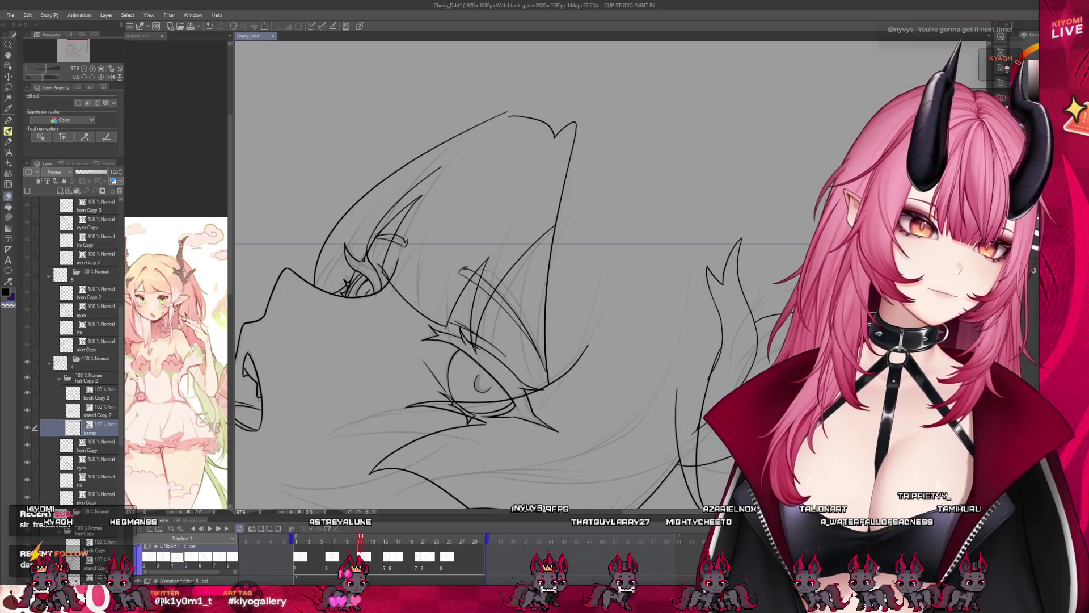
pyautogui.hotkey('ctrl', '0')
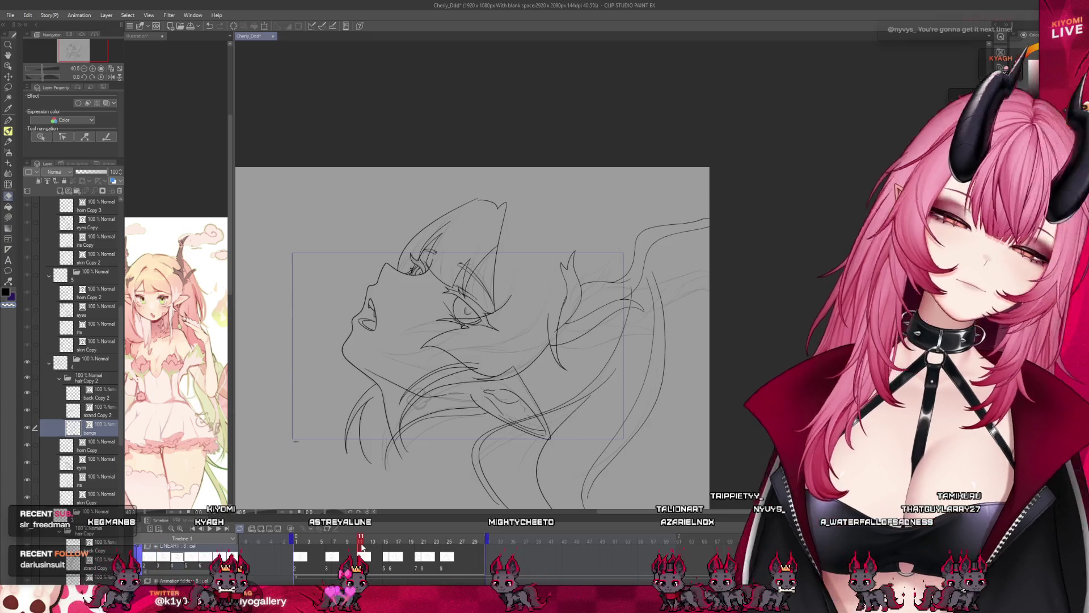
# - Step the timeline forward to frame 15 and inspect its face drawing without hair
pyautogui.scroll(-1, 445, 408)
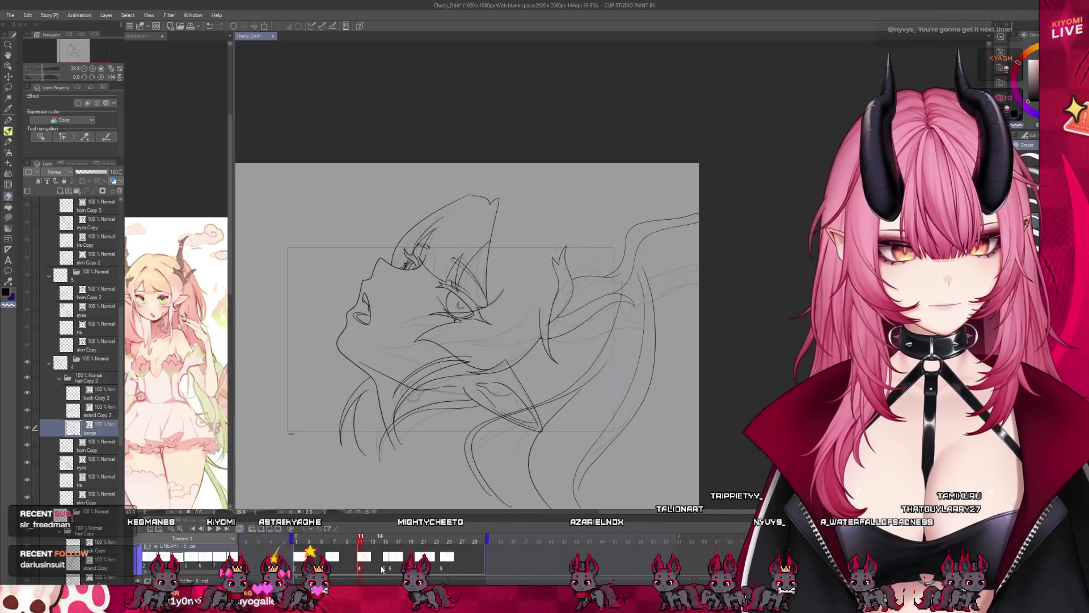
pyautogui.press('Right')
pyautogui.scroll(1, 445, 369)
pyautogui.press('Right')
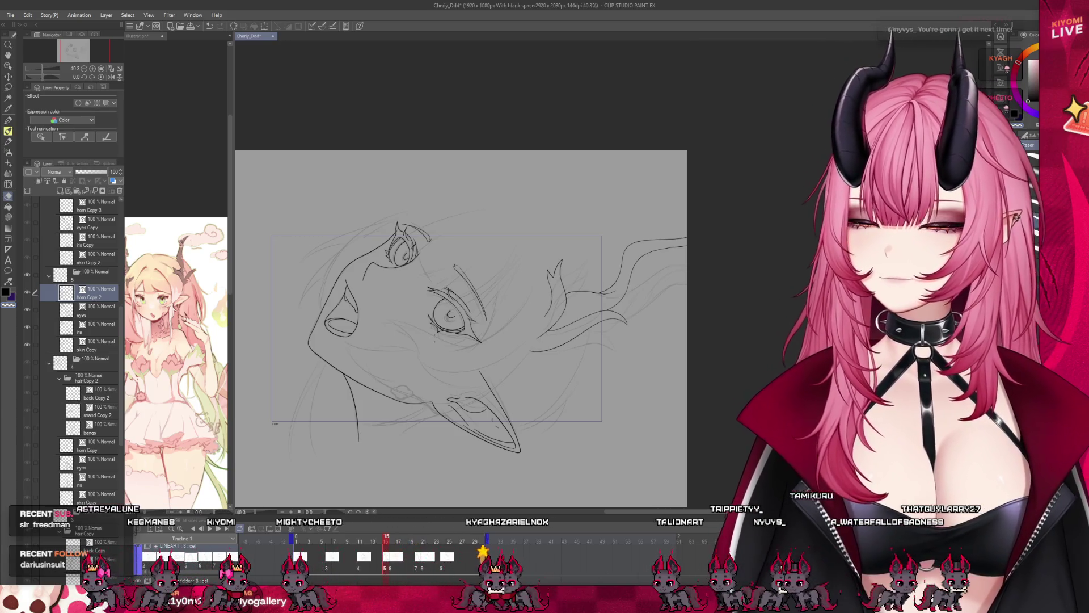
pyautogui.scroll(2, 405, 276)
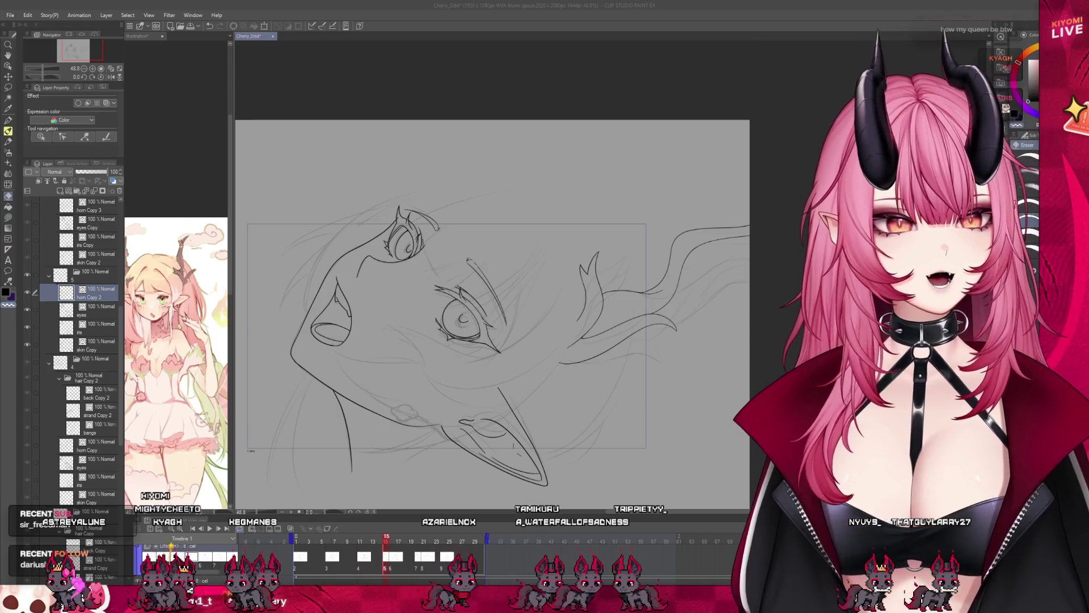
pyautogui.scroll(-2, 250, 357)
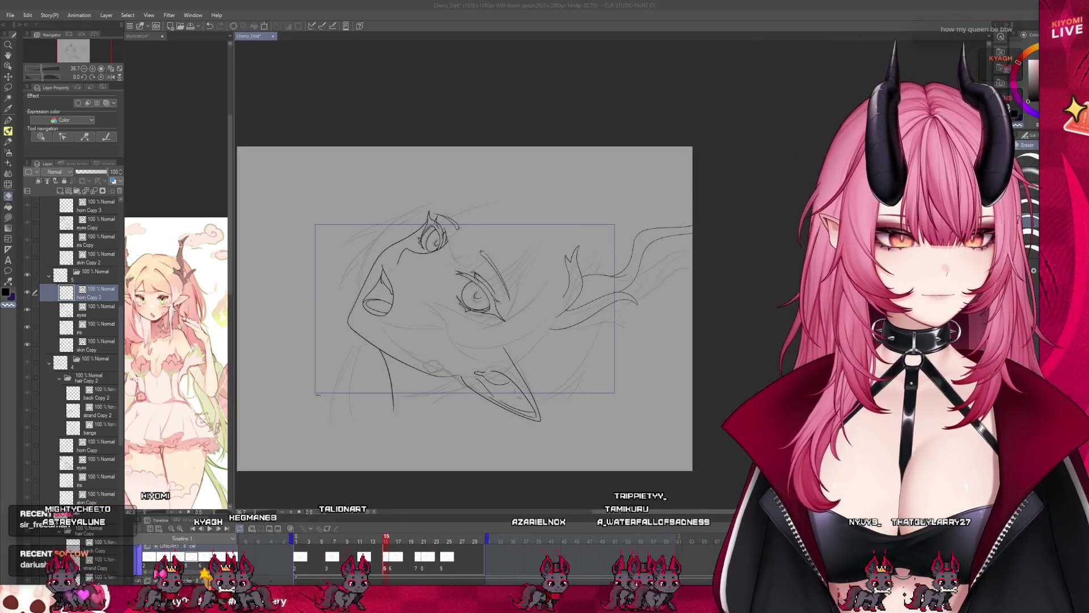
# - Scrub the timeline to compare frames 10, 22 and 6, then return to frame 15
pyautogui.click(391, 540)
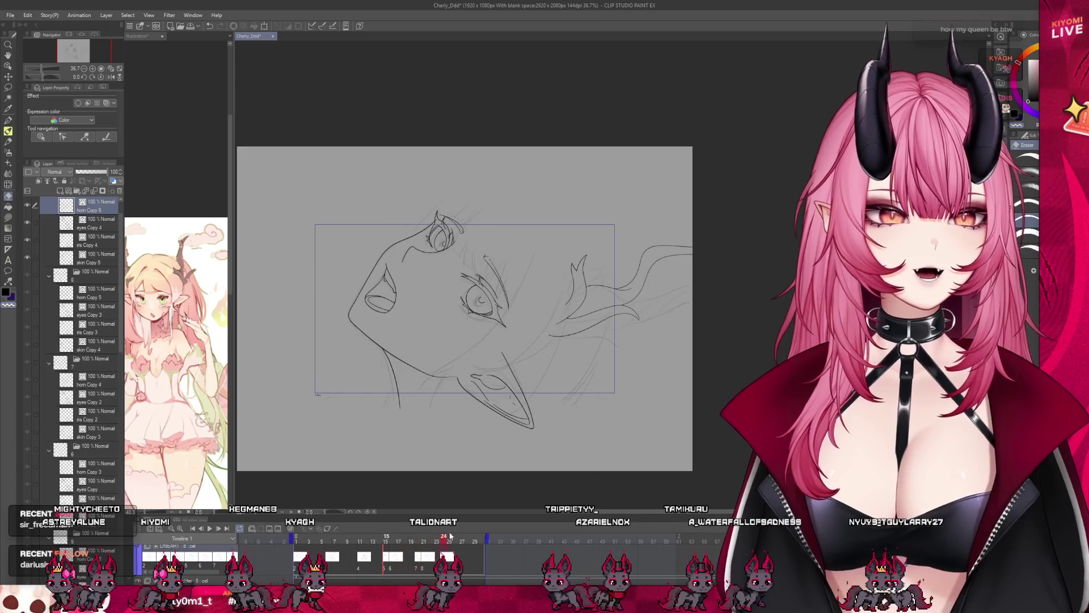
pyautogui.click(369, 539)
pyautogui.click(432, 553)
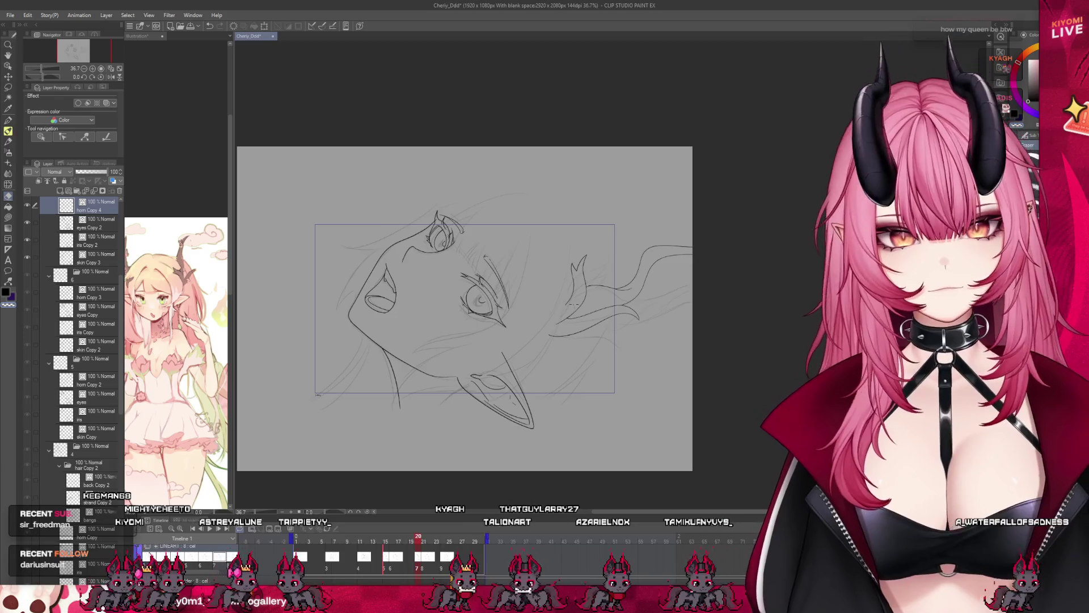
pyautogui.scroll(2, 416, 332)
pyautogui.moveTo(423, 548)
pyautogui.mouseDown()
pyautogui.moveTo(333, 548)
pyautogui.moveTo(386, 553)
pyautogui.mouseUp()
pyautogui.scroll(2, 84, 204)
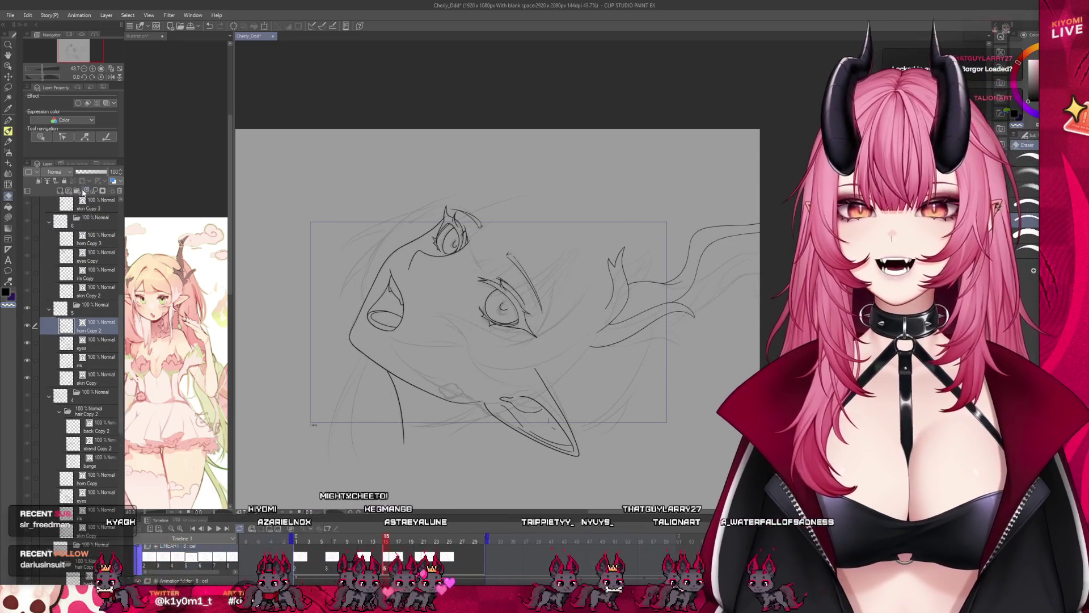
pyautogui.press('Left')
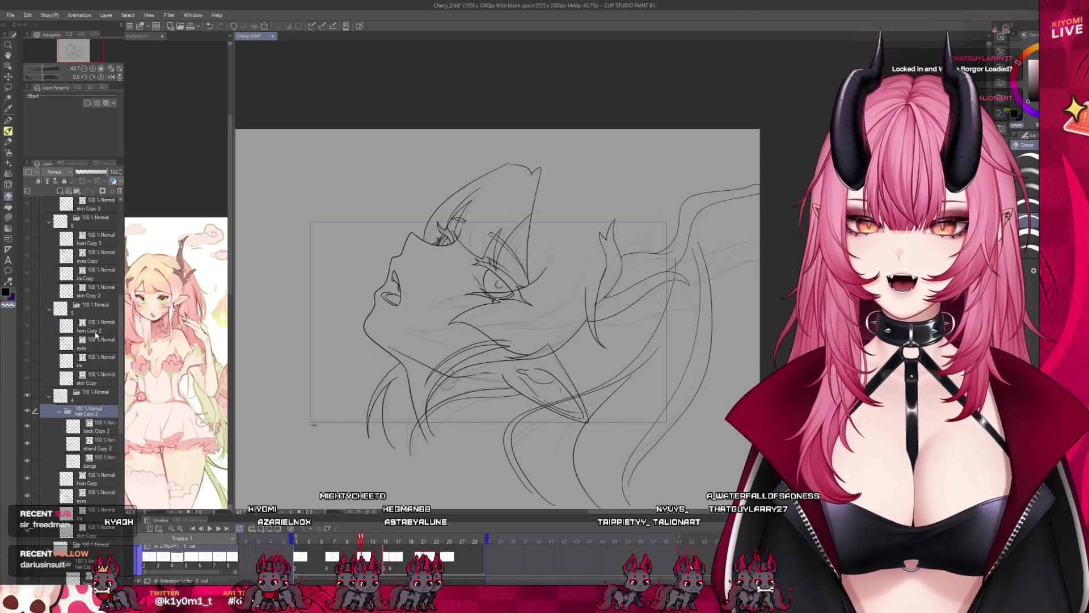
pyautogui.press('Right')
# - Paste the hair folder into frame 15 and erase the small stray bangs stroke beside the eye
pyautogui.hotkey('ctrl', 'v')
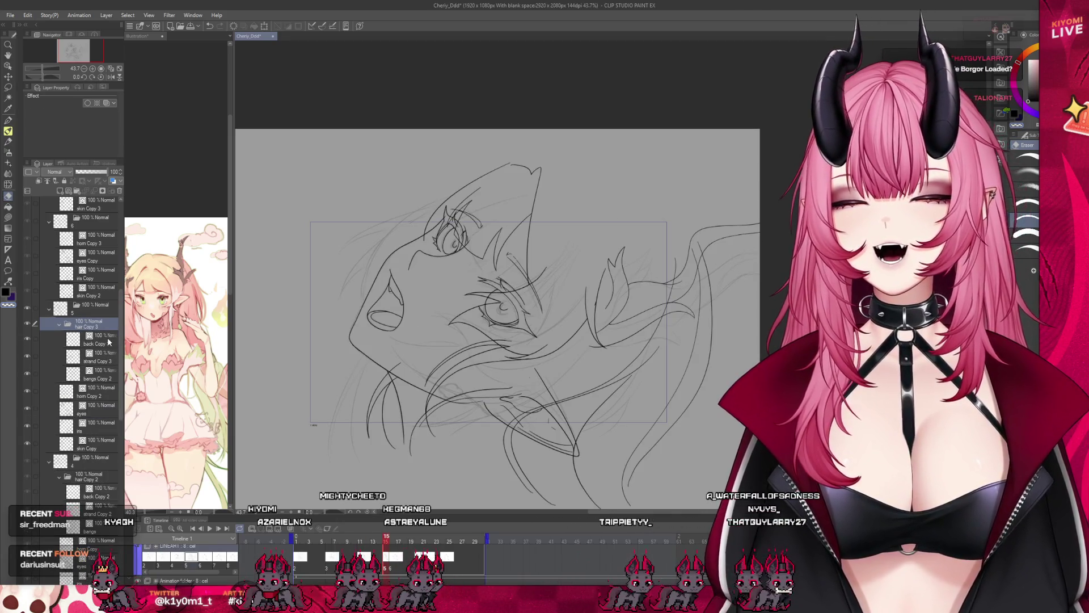
pyautogui.click(97, 341)
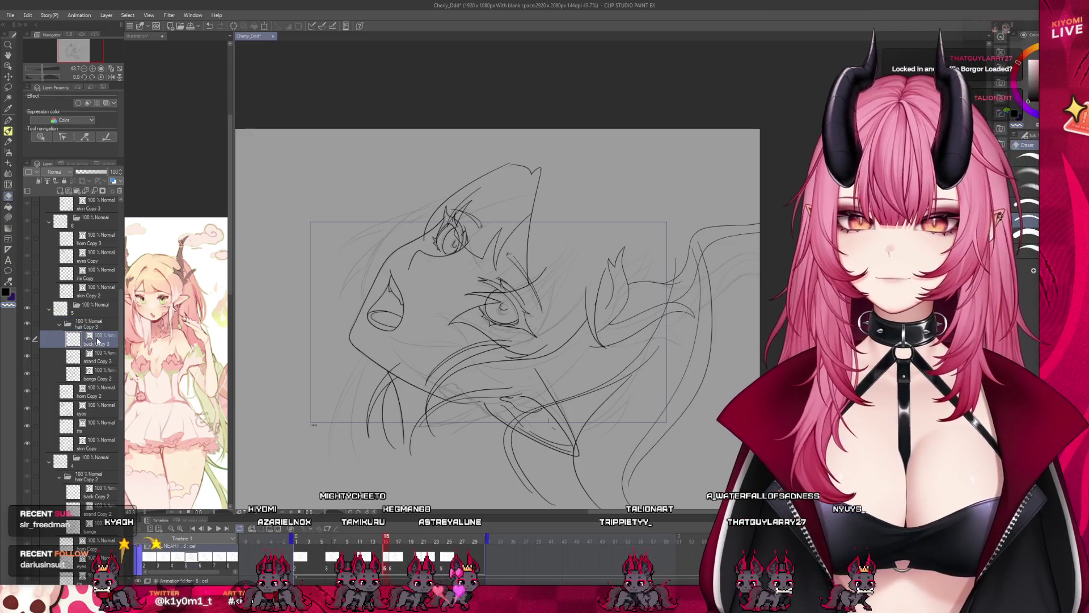
pyautogui.press('space')
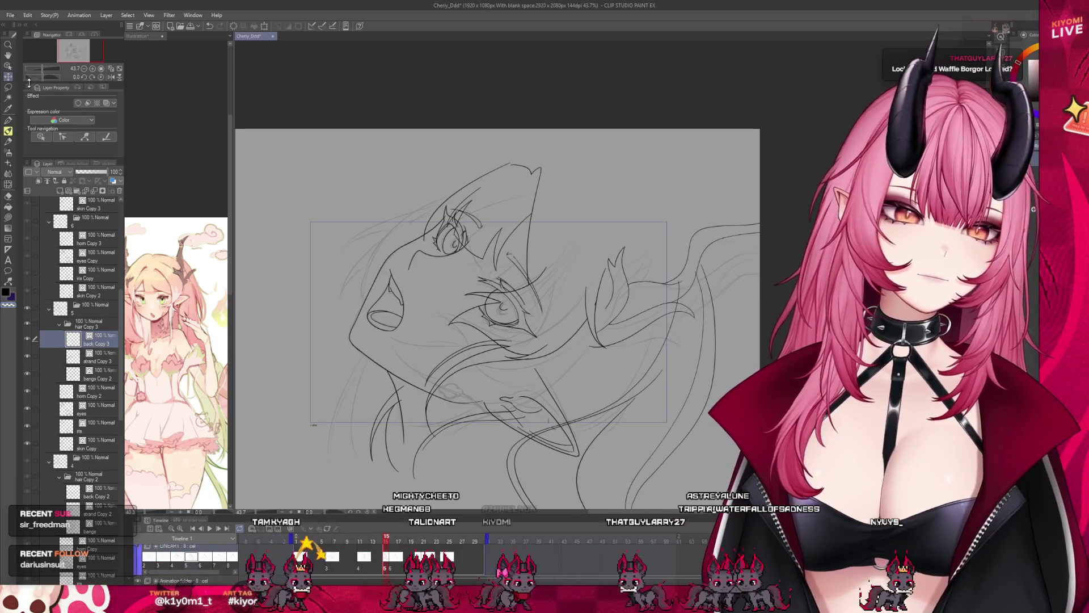
pyautogui.click(88, 360)
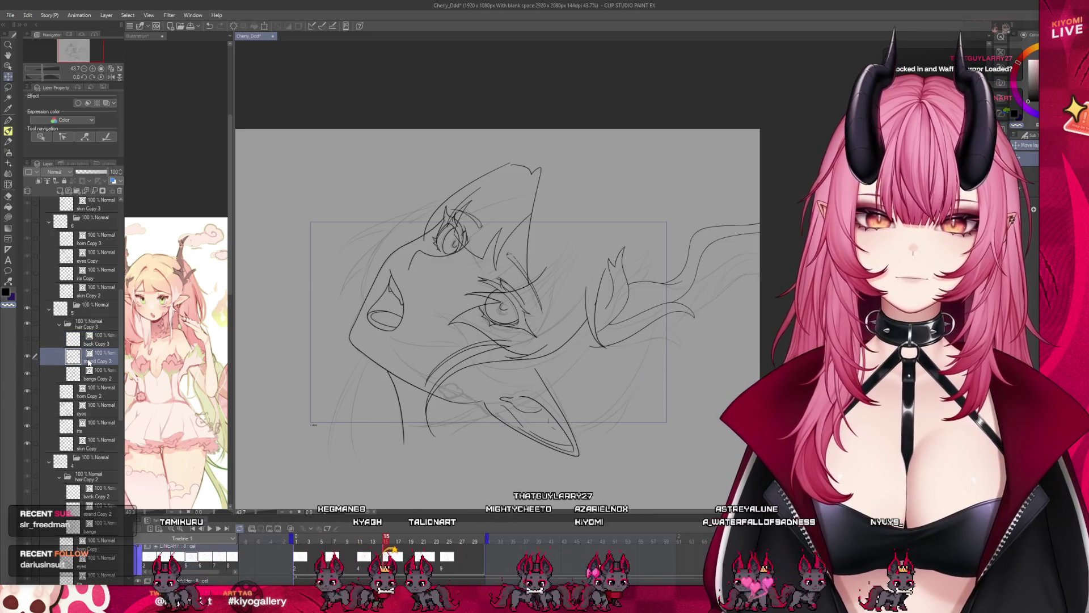
pyautogui.click(85, 376)
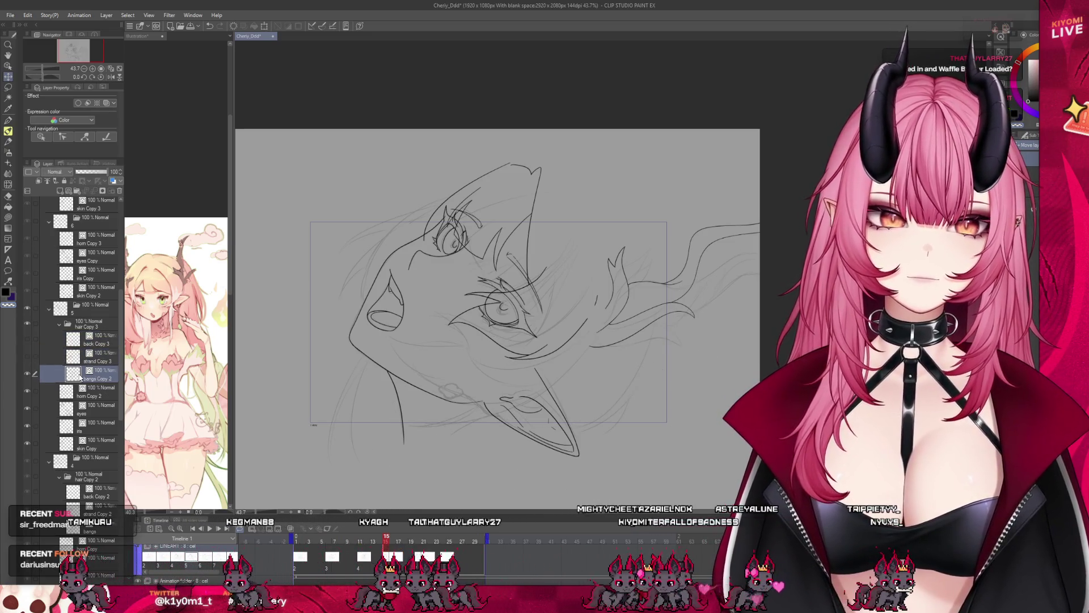
pyautogui.press('e')
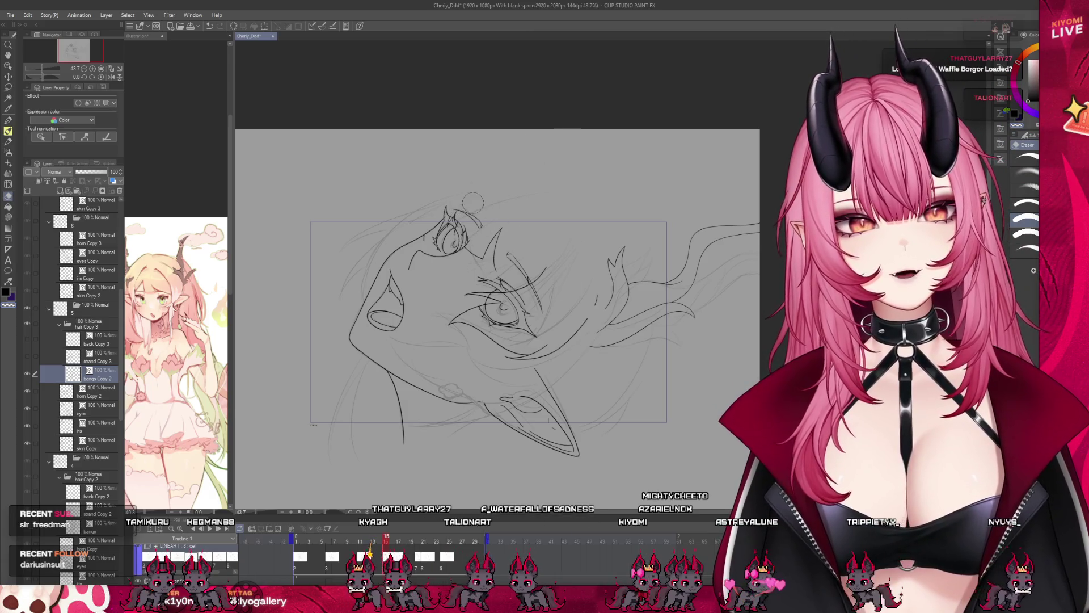
pyautogui.moveTo(449, 322); pyautogui.dragTo(463, 323)
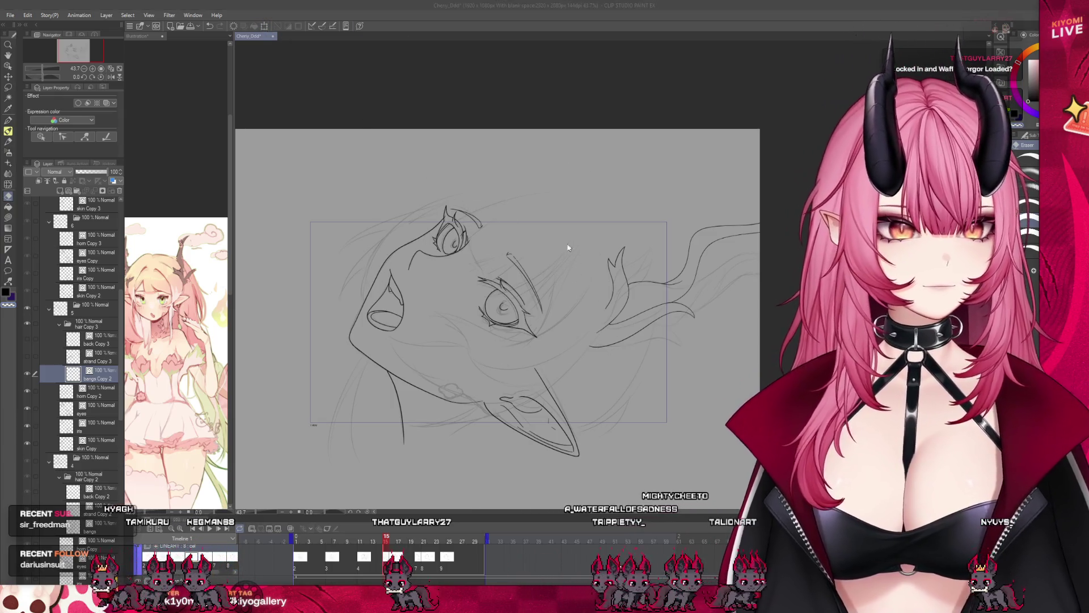
# - Draw a long bangs line sweeping from the head's top down toward the ear
pyautogui.press('p')
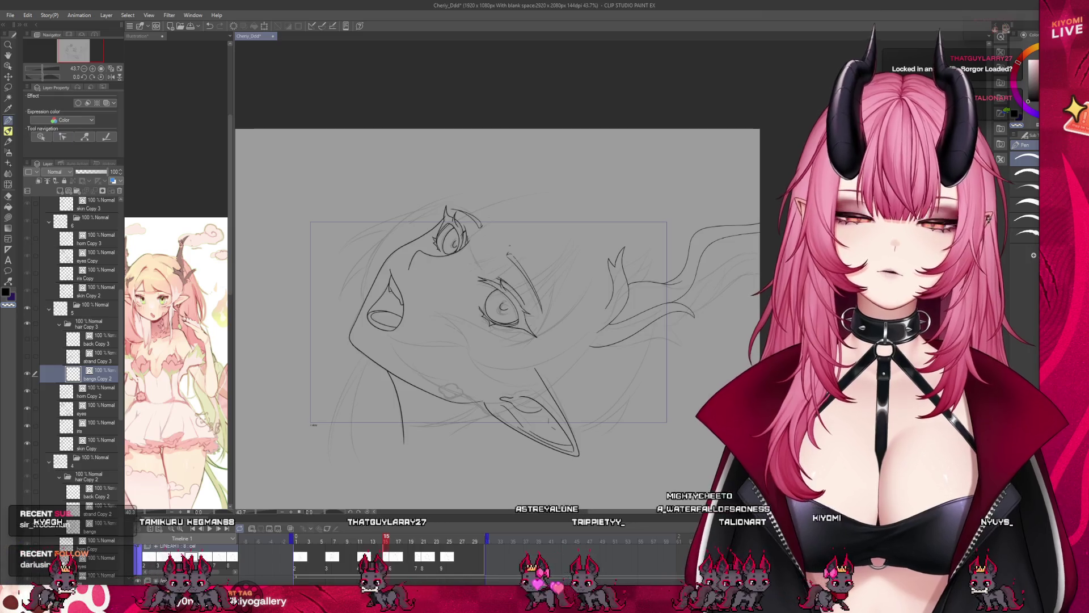
pyautogui.scroll(3, 527, 251)
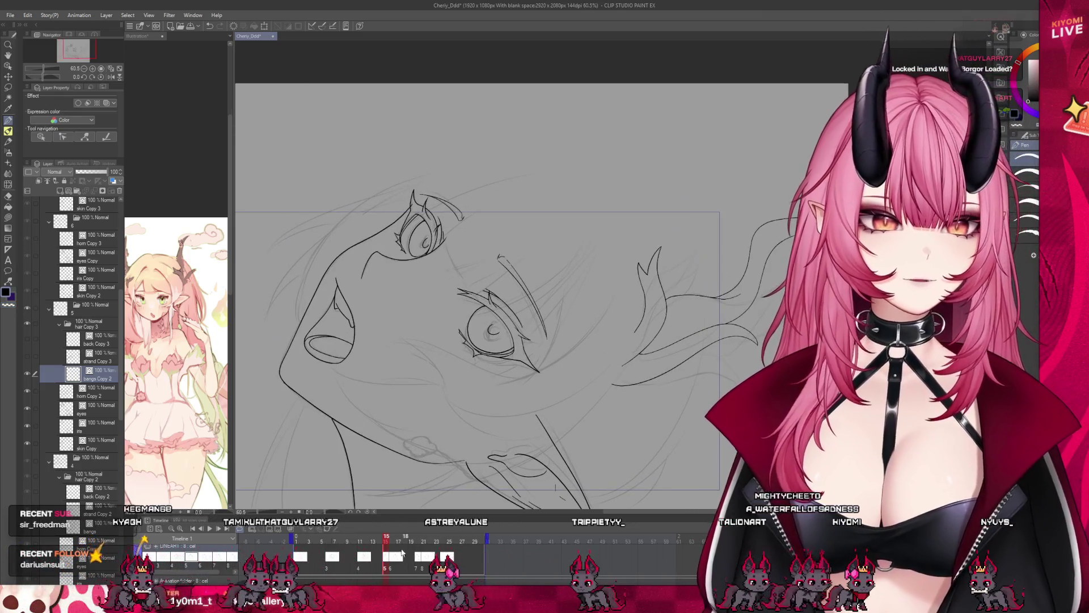
pyautogui.scroll(2, 522, 211)
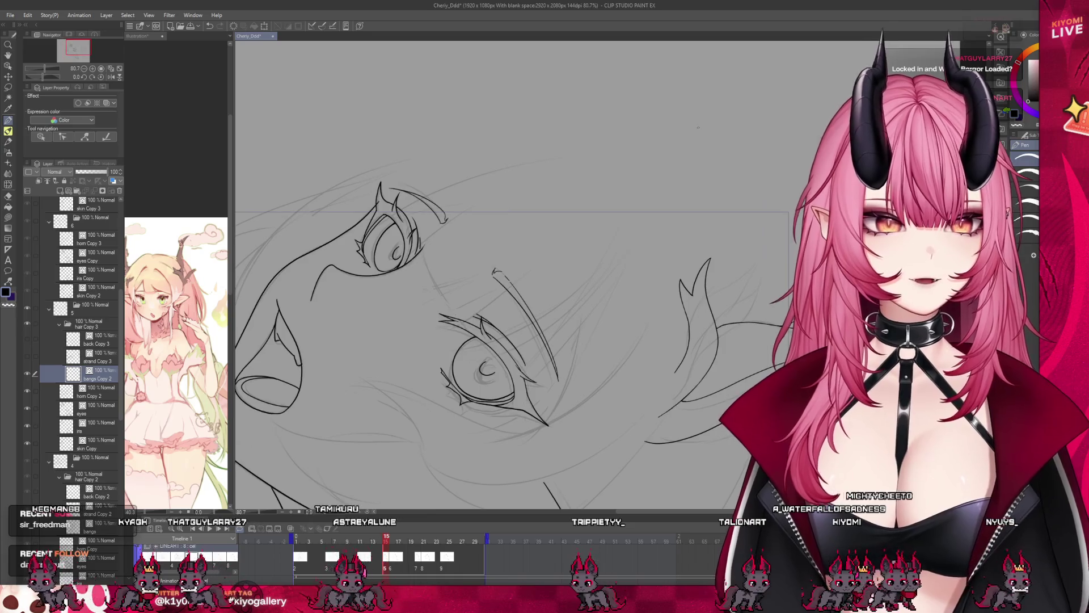
pyautogui.moveTo(581, 154); pyautogui.dragTo(425, 214)
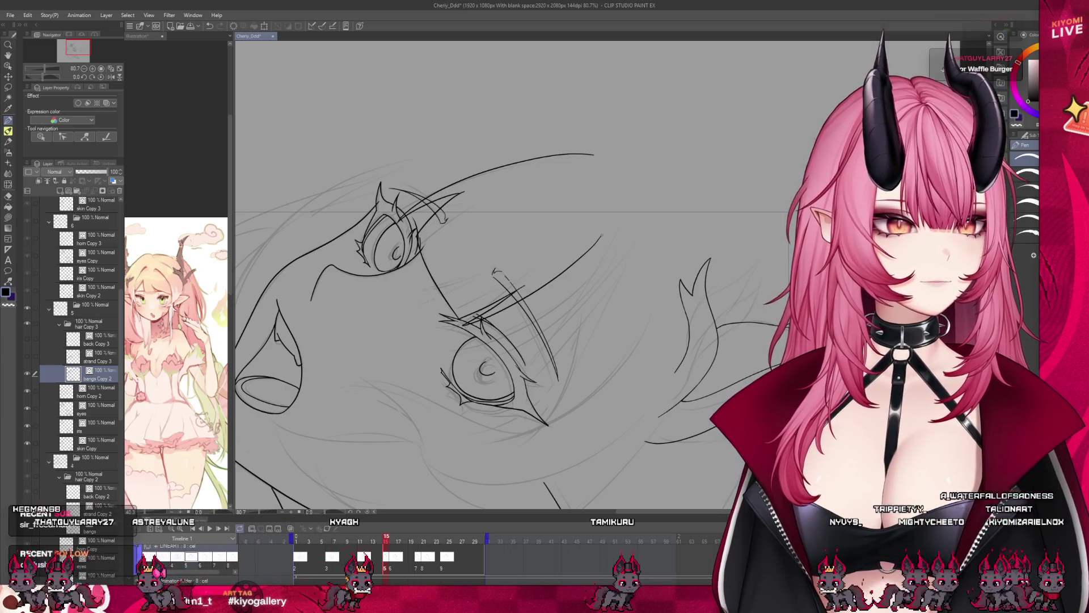
pyautogui.scroll(-1, 558, 254)
pyautogui.scroll(-3, 558, 254)
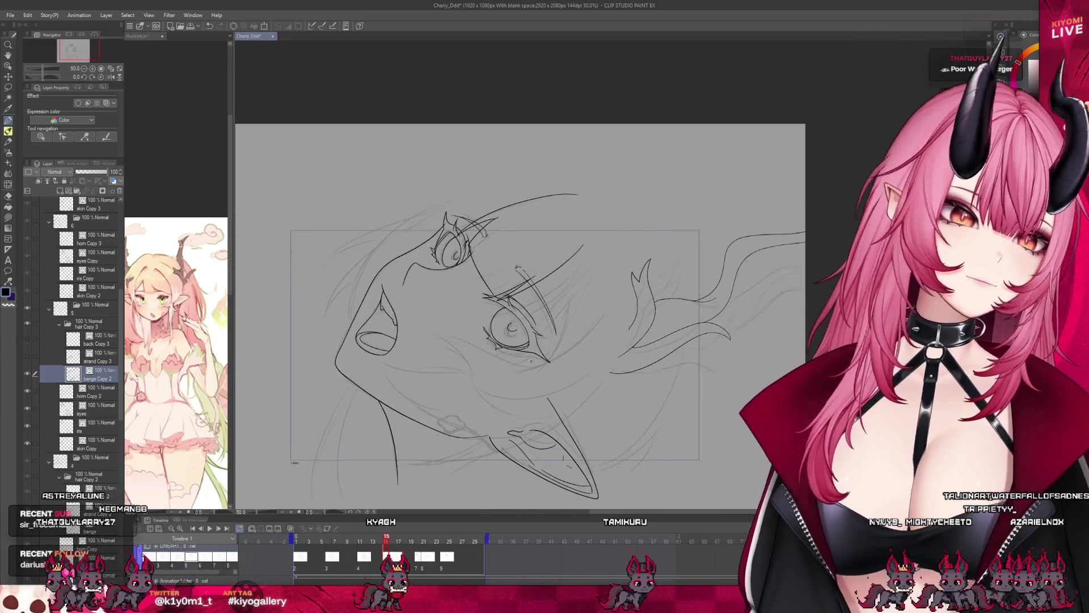
# - Compare with the neighbouring frame's hair, undo the stroke, and return to frame 15
pyautogui.click(387, 540)
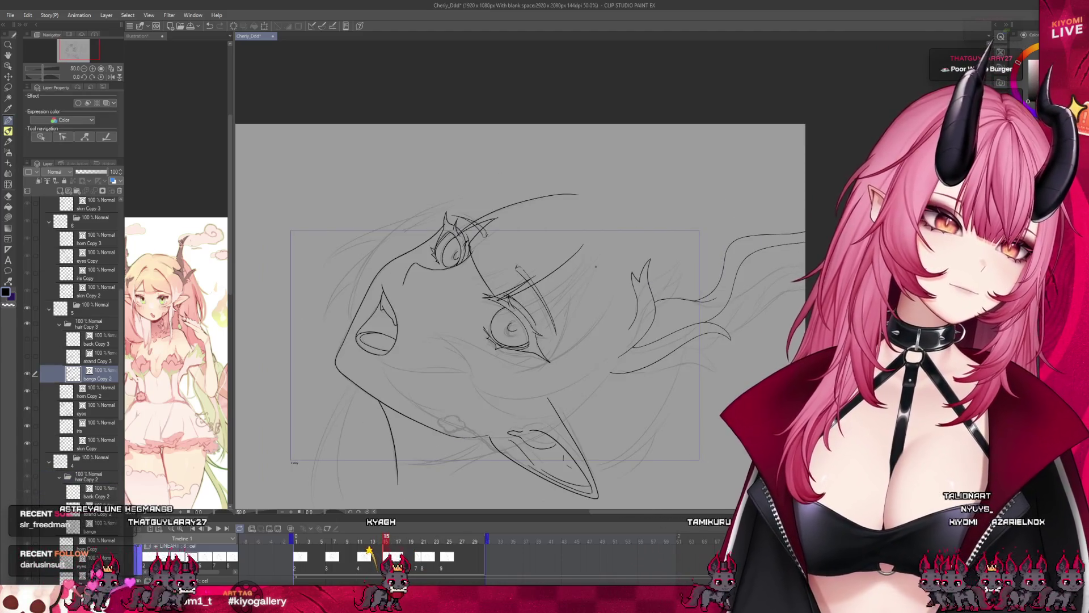
pyautogui.scroll(2, 596, 267)
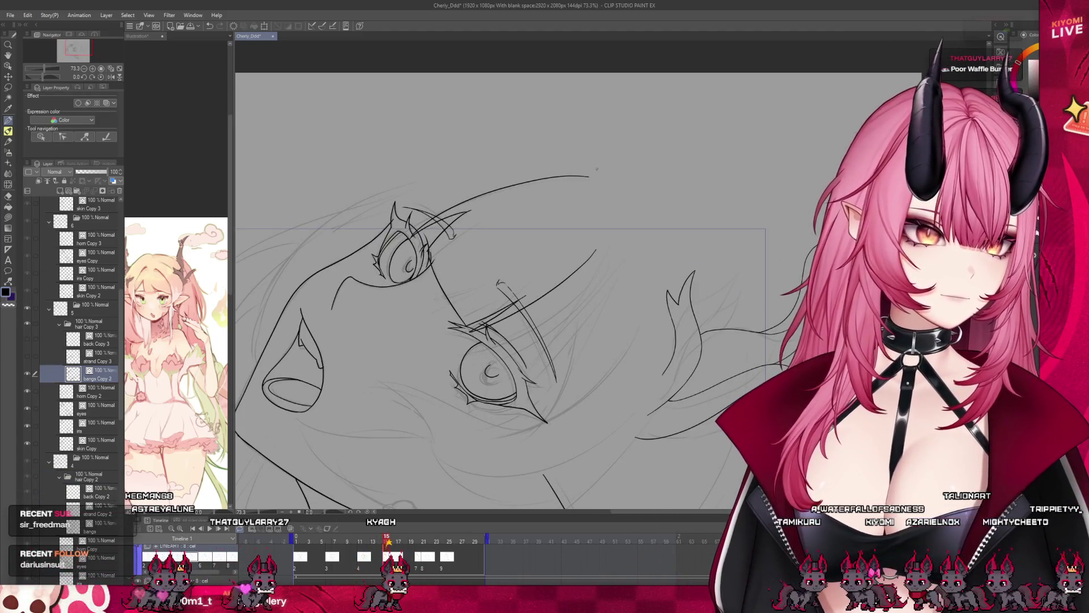
pyautogui.hotkey('ctrl', 'z')
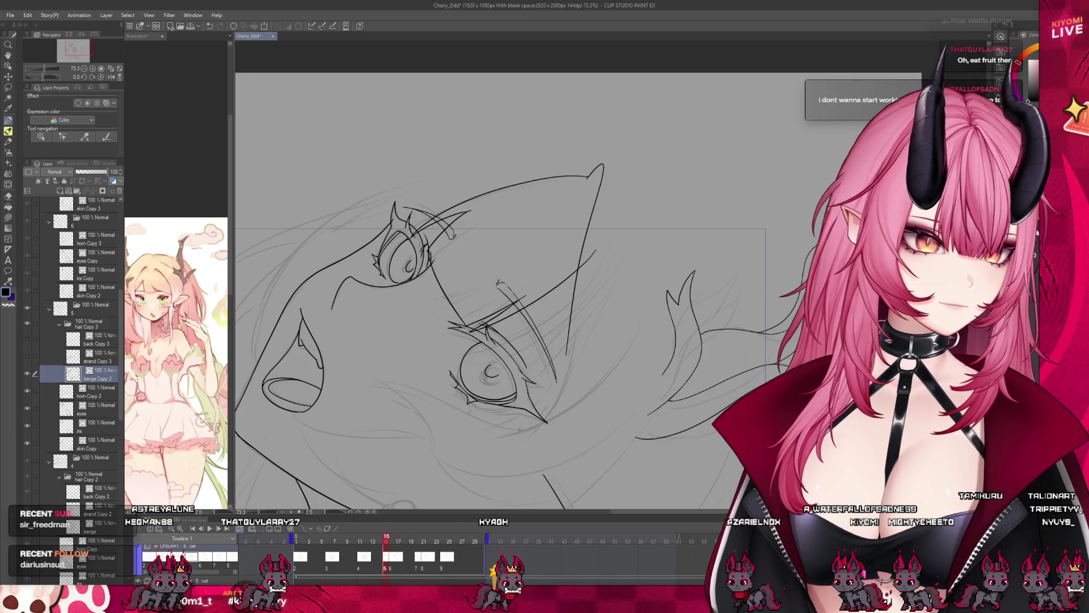
pyautogui.click(386, 546)
pyautogui.click(385, 547)
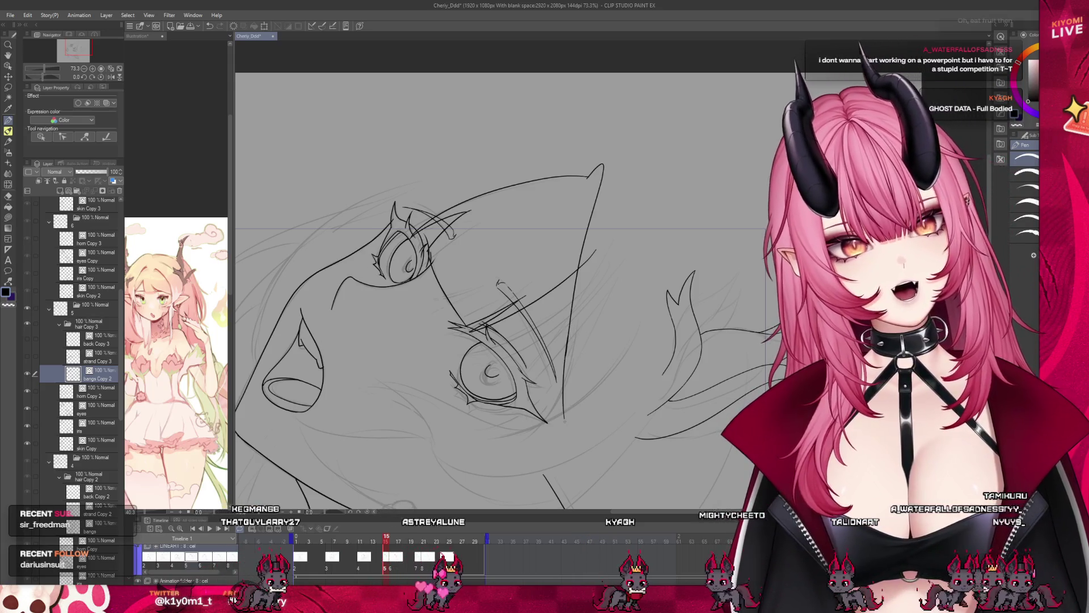
pyautogui.click(8, 195)
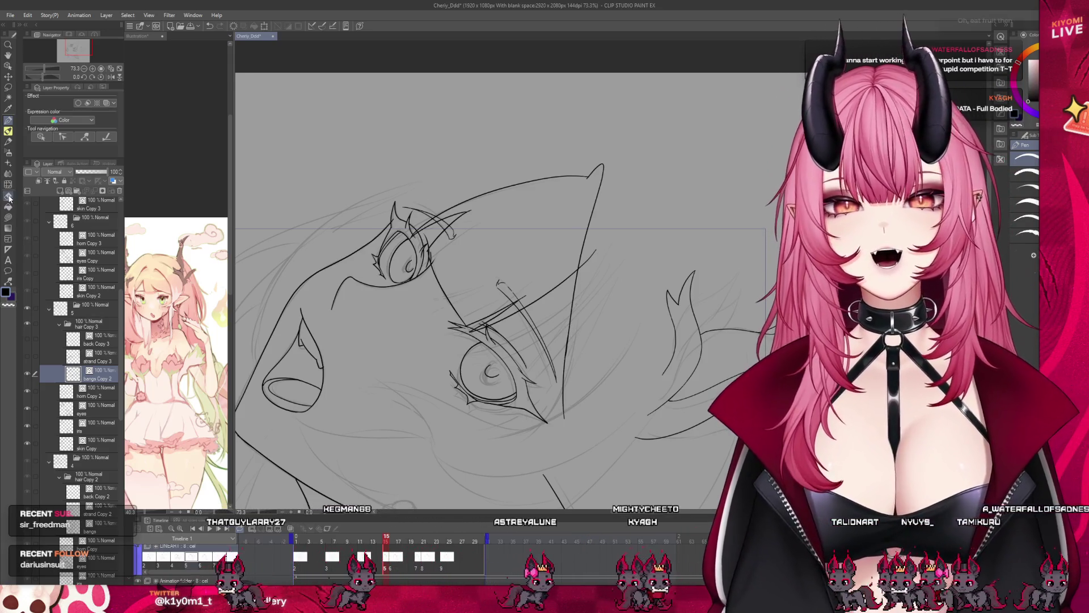
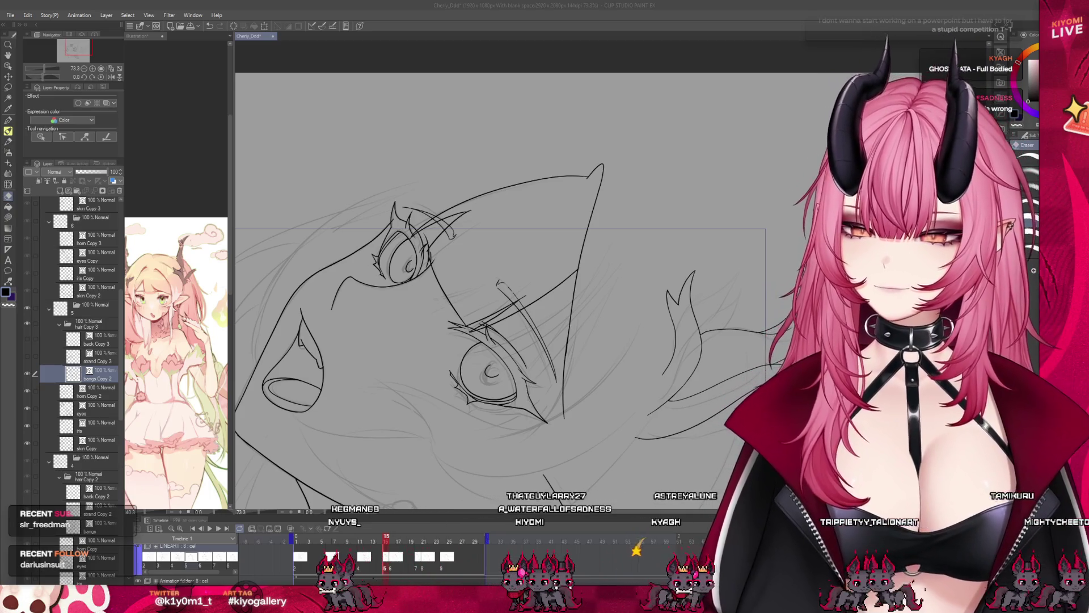
# - Erase a stretch of the long vertical line on the upturned-face frame
pyautogui.scroll(-2, 499, 284)
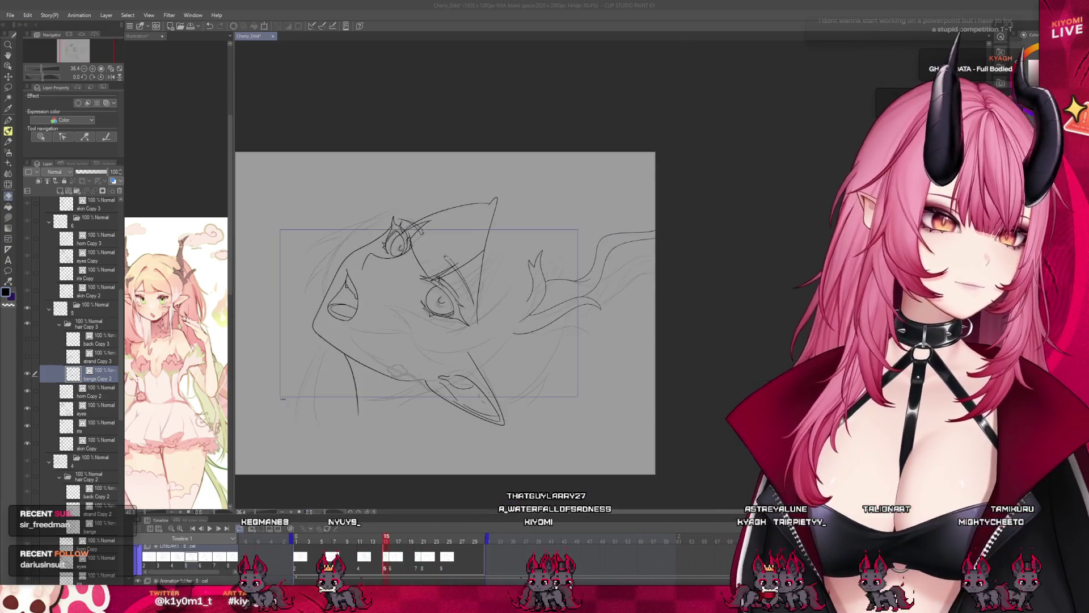
pyautogui.scroll(2, 511, 312)
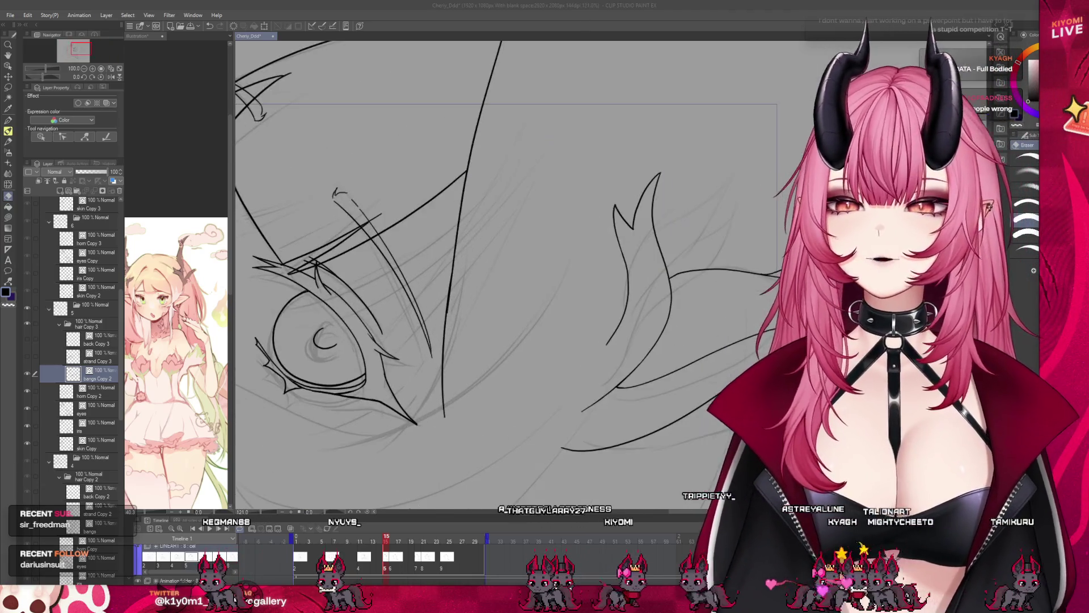
pyautogui.scroll(2, 498, 275)
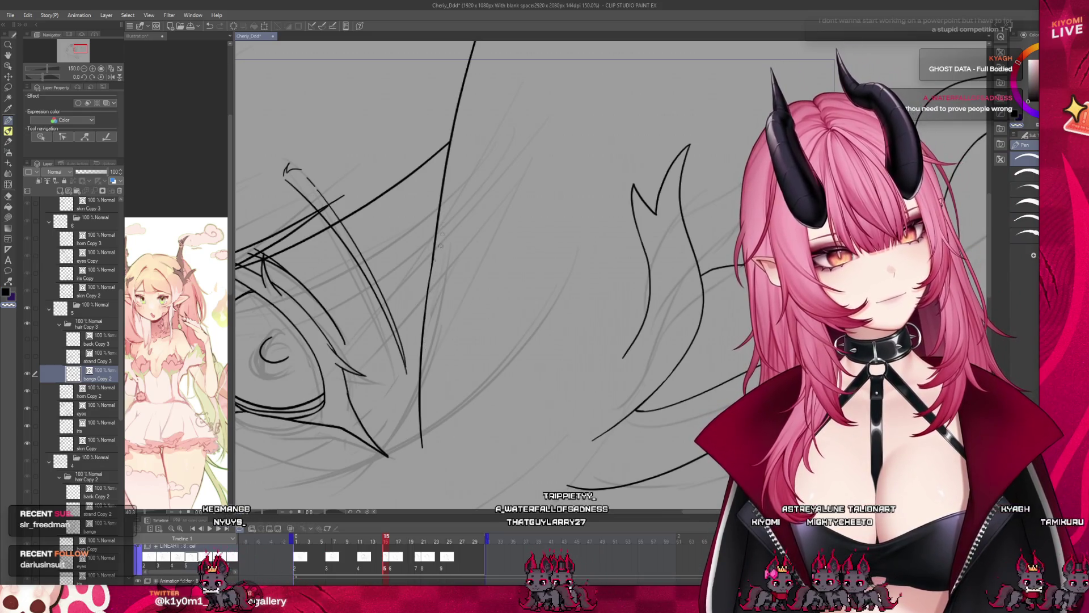
pyautogui.moveTo(425, 303)
pyautogui.mouseDown()
pyautogui.moveTo(437, 221)
pyautogui.moveTo(423, 327)
pyautogui.mouseUp()
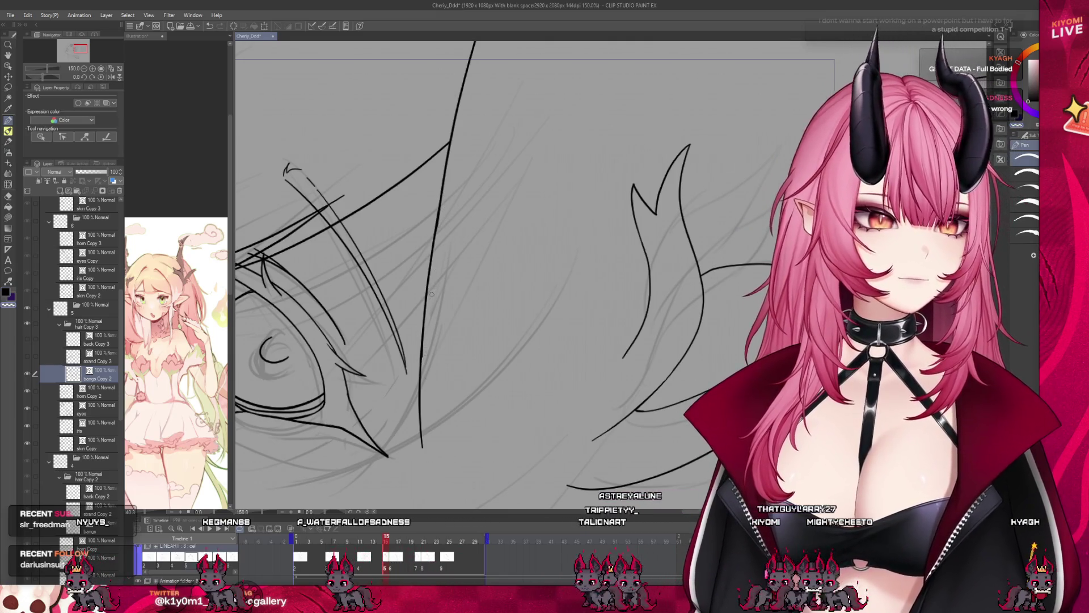
pyautogui.scroll(-6, 499, 288)
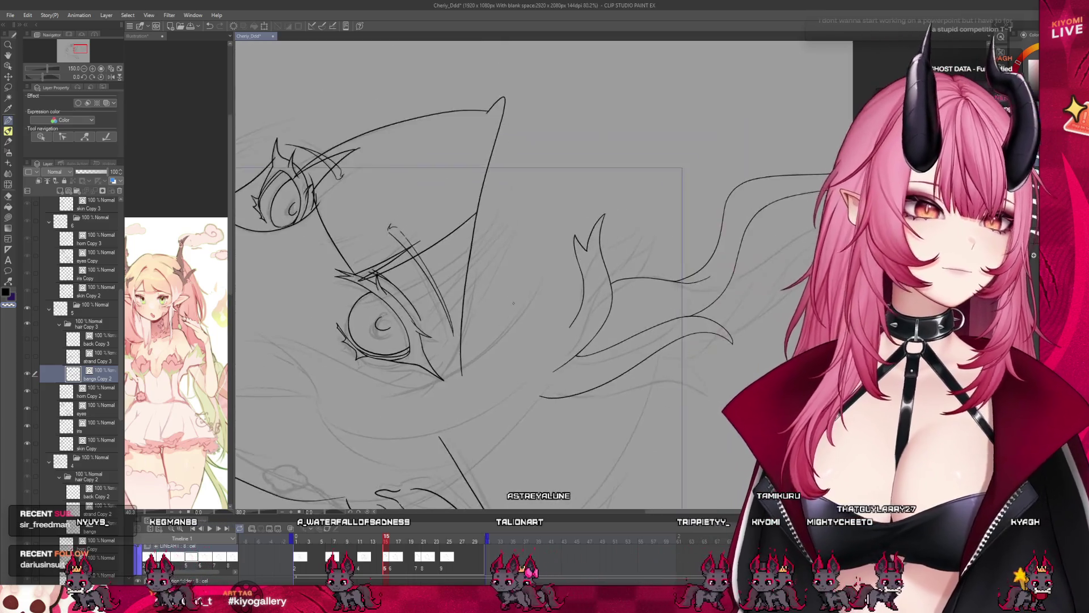
# - Ink the lower eyelid line and the cheek curve below the eye, redrawing the eyelid once
pyautogui.moveTo(385, 540)
pyautogui.mouseDown()
pyautogui.moveTo(375, 541)
pyautogui.moveTo(386, 541)
pyautogui.mouseUp()
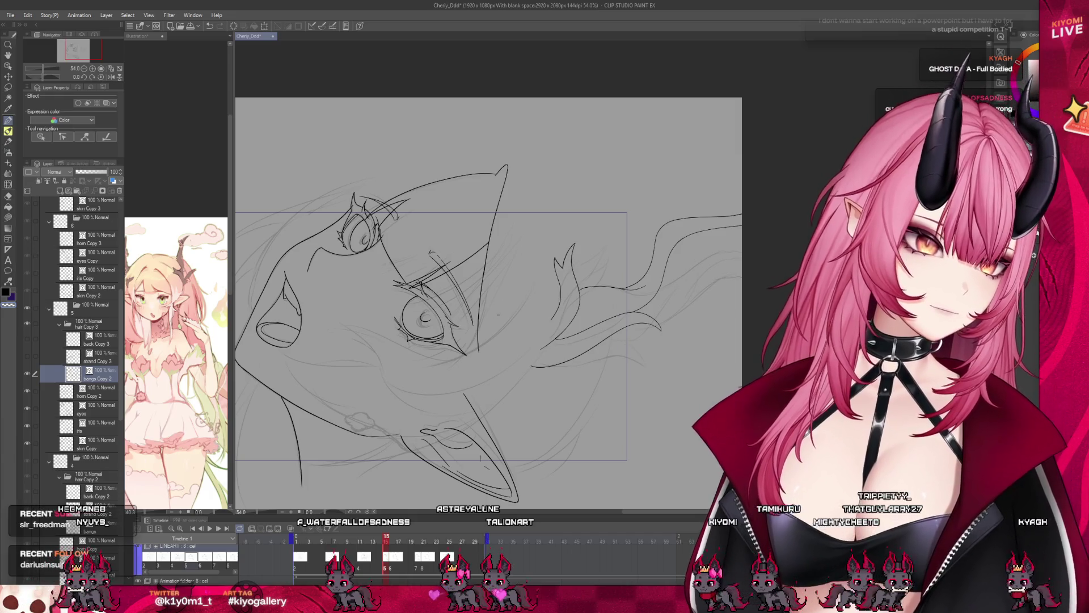
pyautogui.moveTo(407, 323); pyautogui.dragTo(377, 319)
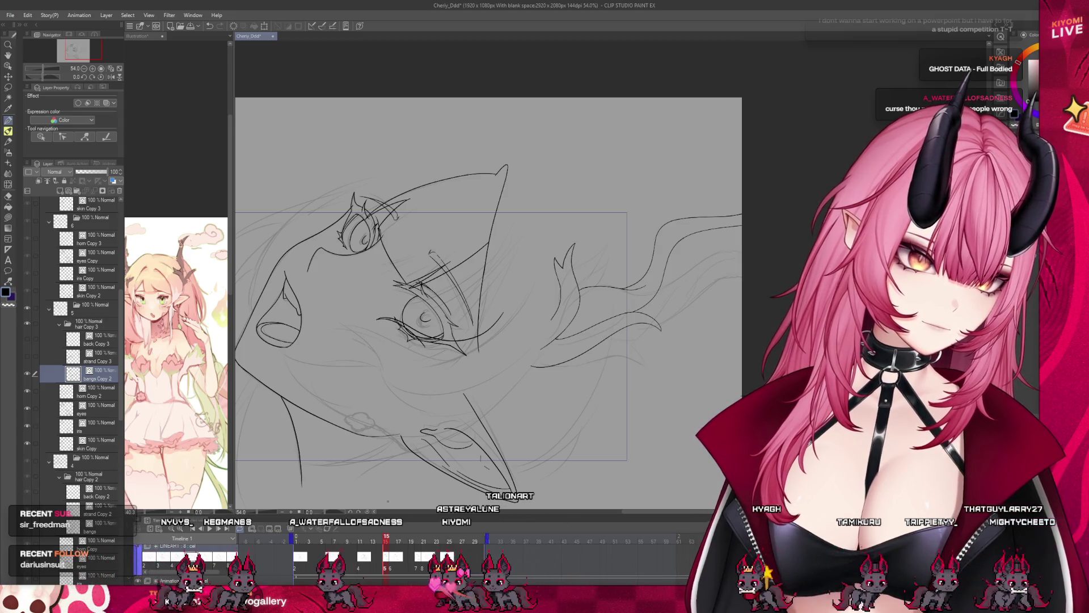
pyautogui.press('Left')
pyautogui.press('Right')
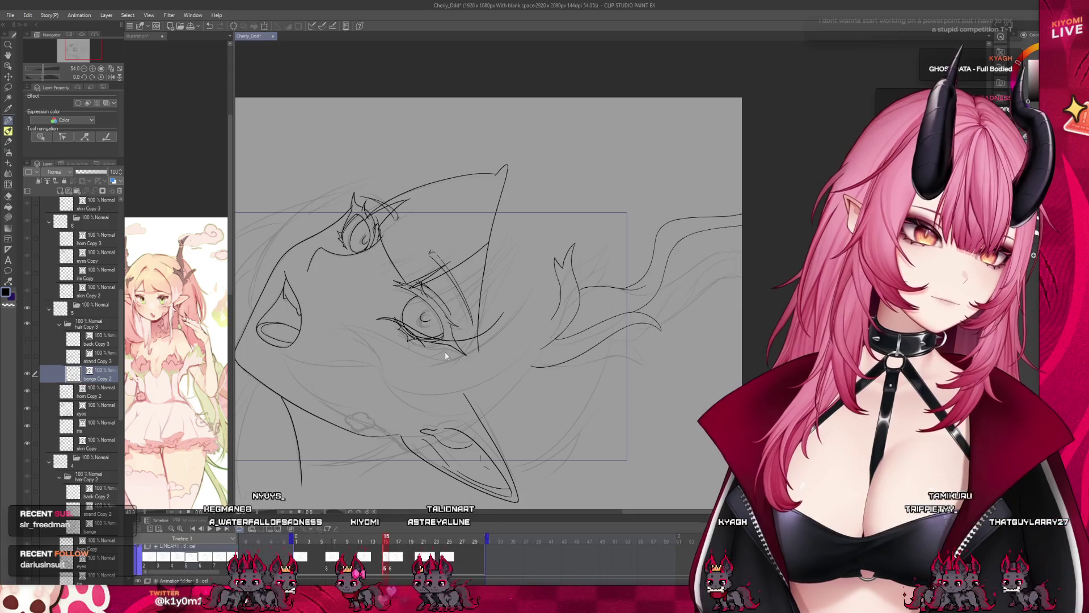
pyautogui.hotkey('ctrl', 'z')
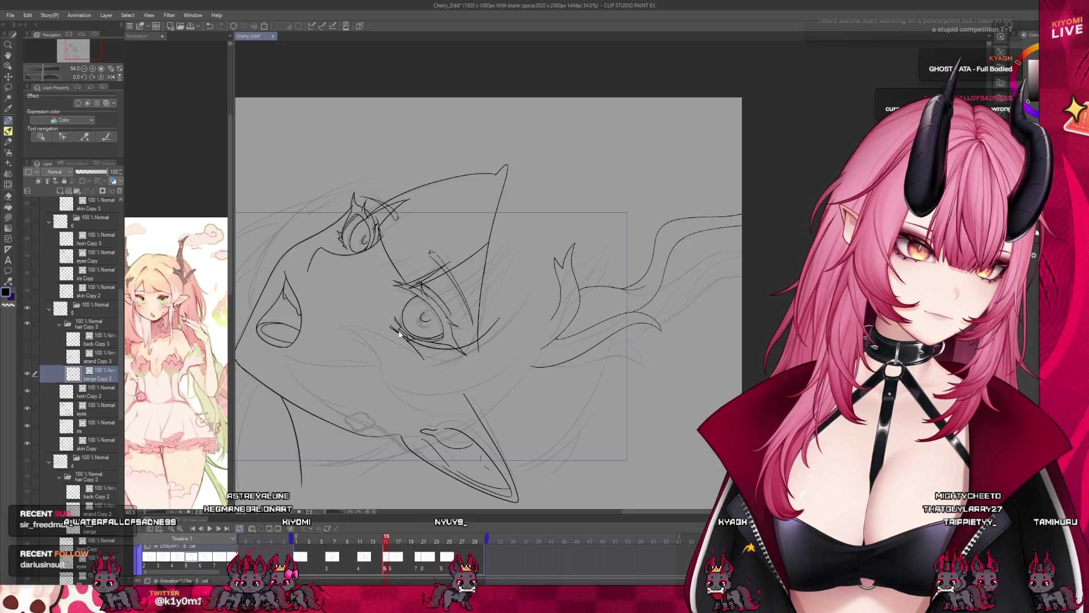
pyautogui.moveTo(389, 325); pyautogui.dragTo(417, 347)
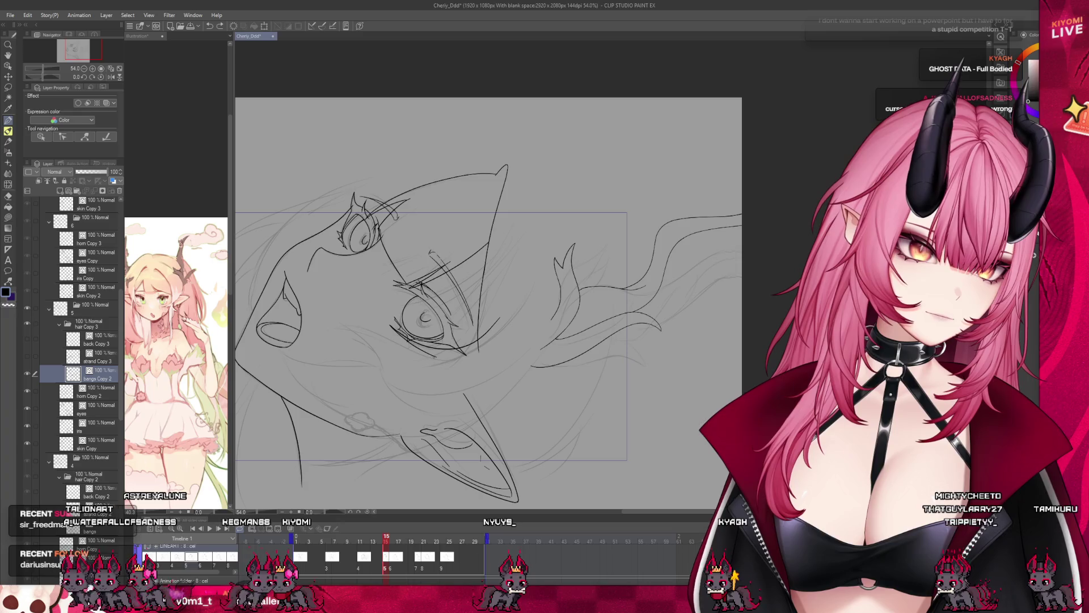
pyautogui.moveTo(356, 339); pyautogui.dragTo(397, 391)
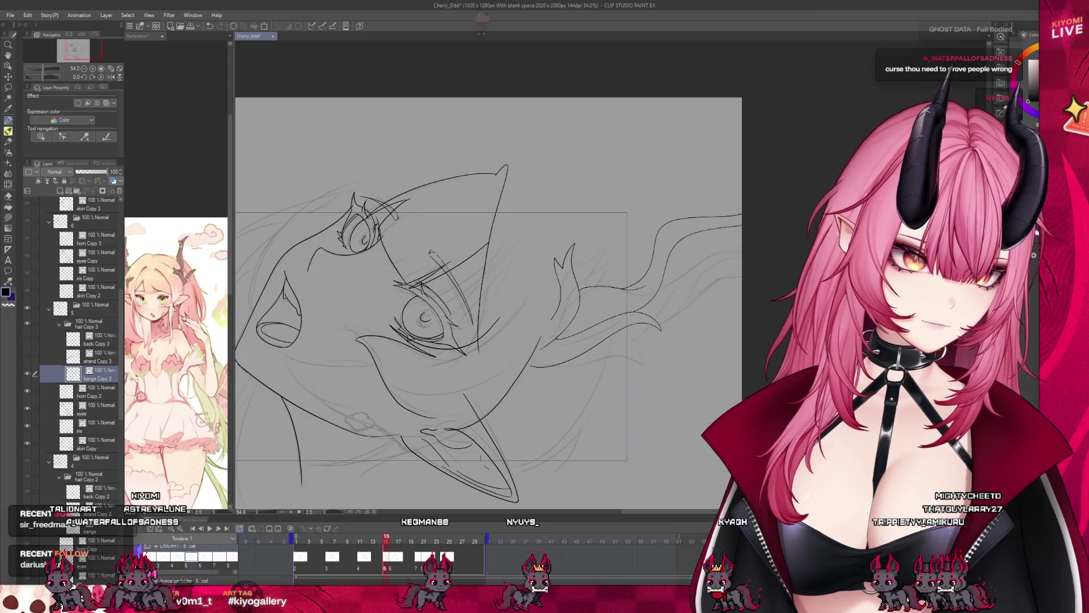
# - Draw the lower hair strand over several undo-and-retry attempts, then return to frame 13
pyautogui.moveTo(562, 291); pyautogui.dragTo(553, 393)
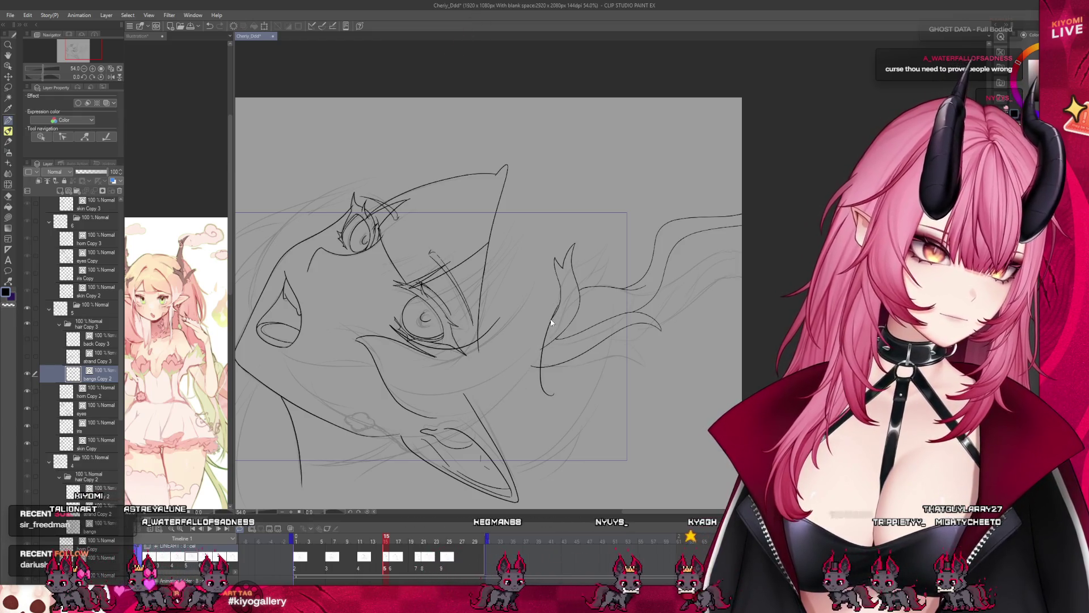
pyautogui.hotkey('ctrl', 'z')
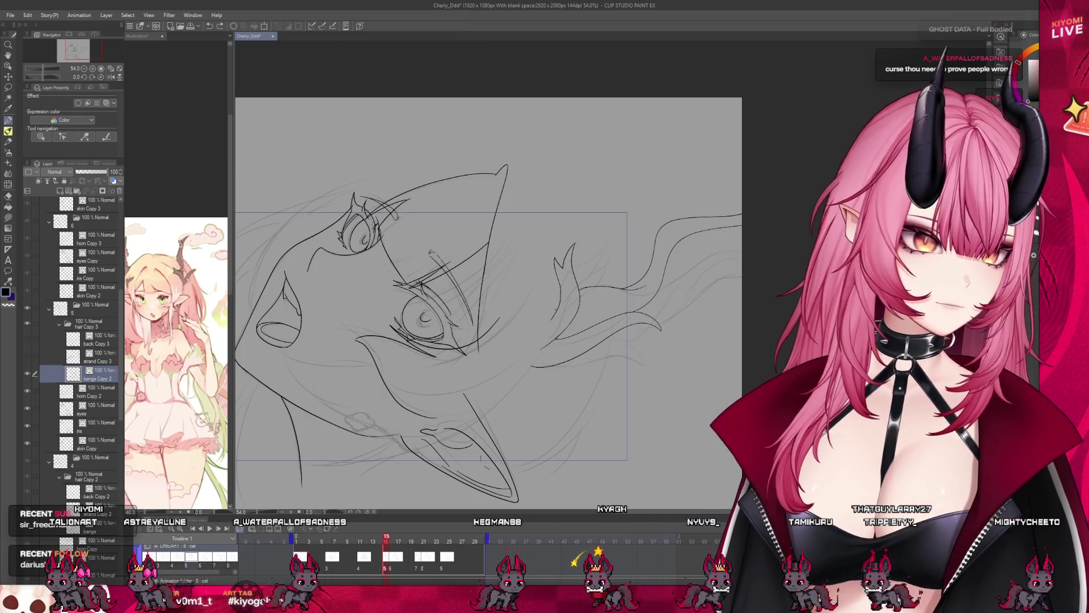
pyautogui.moveTo(542, 343); pyautogui.dragTo(543, 408)
pyautogui.hotkey('ctrl', 'z')
pyautogui.moveTo(540, 346); pyautogui.dragTo(545, 404)
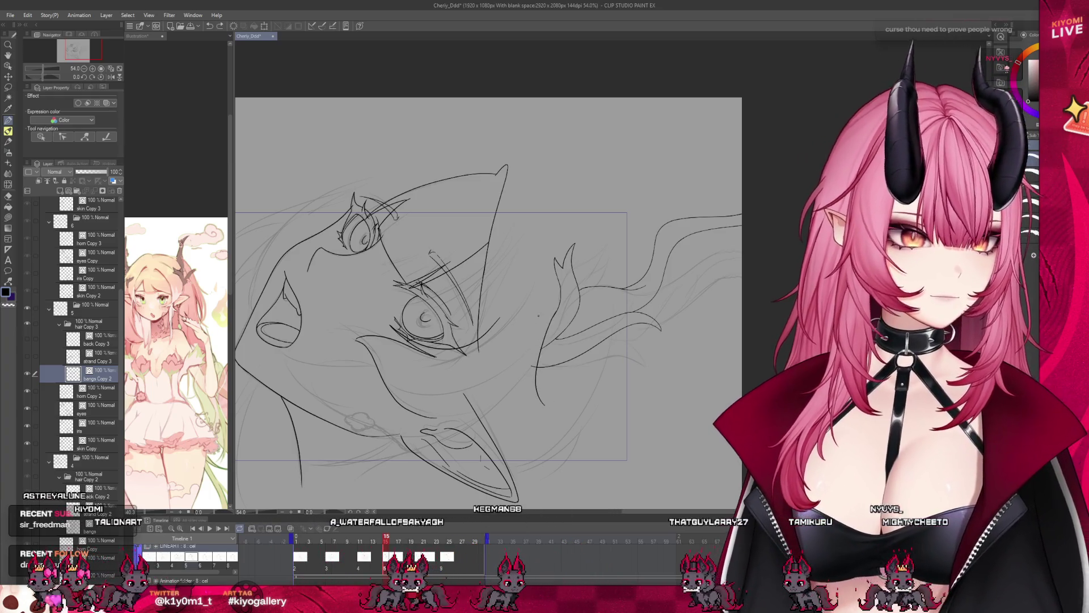
pyautogui.moveTo(533, 332); pyautogui.dragTo(547, 406)
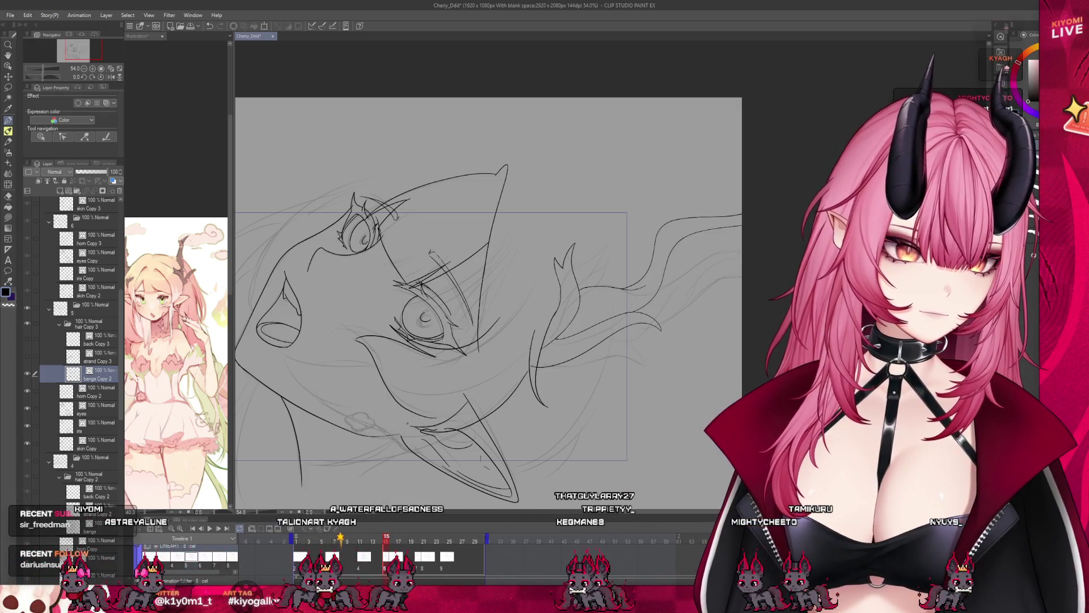
pyautogui.hotkey('ctrl', 'z')
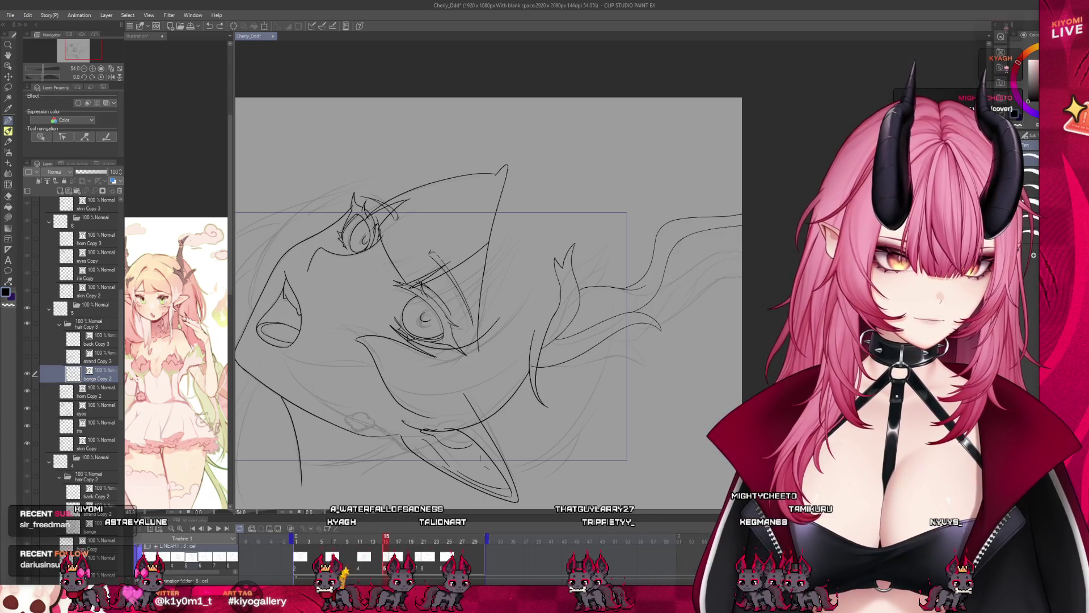
pyautogui.scroll(-1, 420, 289)
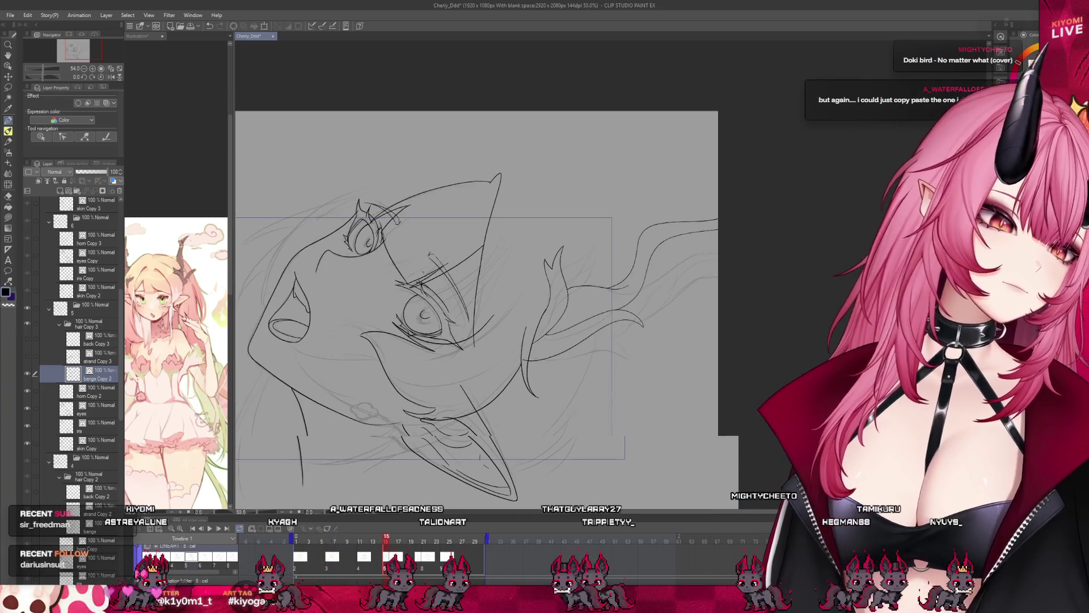
pyautogui.scroll(-2, 454, 269)
pyautogui.click(378, 541)
# - Compare the neighbouring frames, then extend the hair line leftward beside the eye
pyautogui.moveTo(379, 542); pyautogui.dragTo(388, 545)
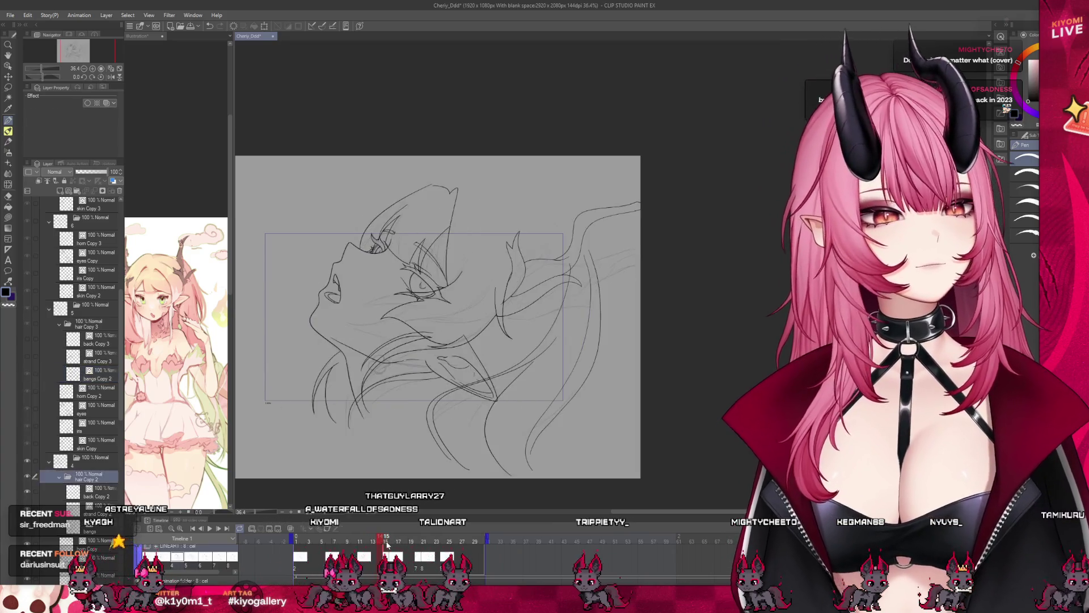
pyautogui.scroll(3, 434, 307)
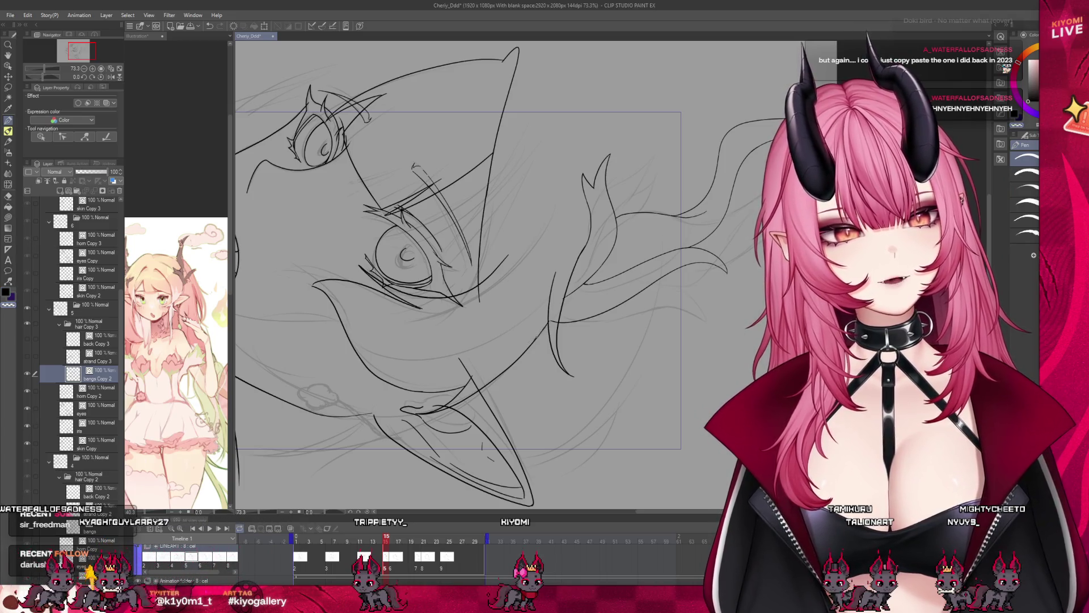
pyautogui.scroll(-5, 544, 317)
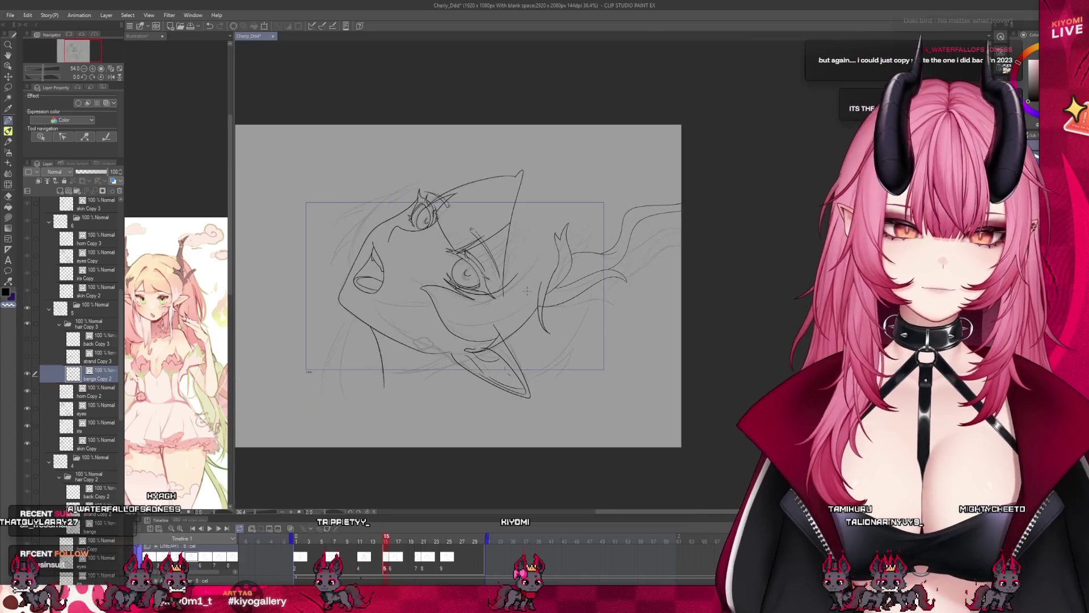
pyautogui.scroll(2, 533, 293)
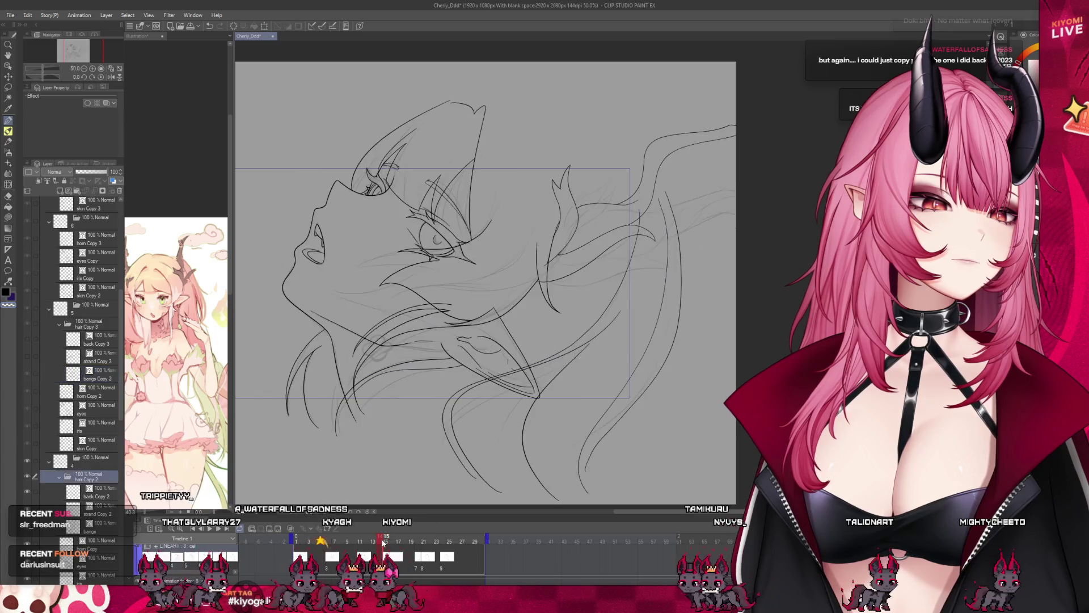
pyautogui.scroll(3, 424, 287)
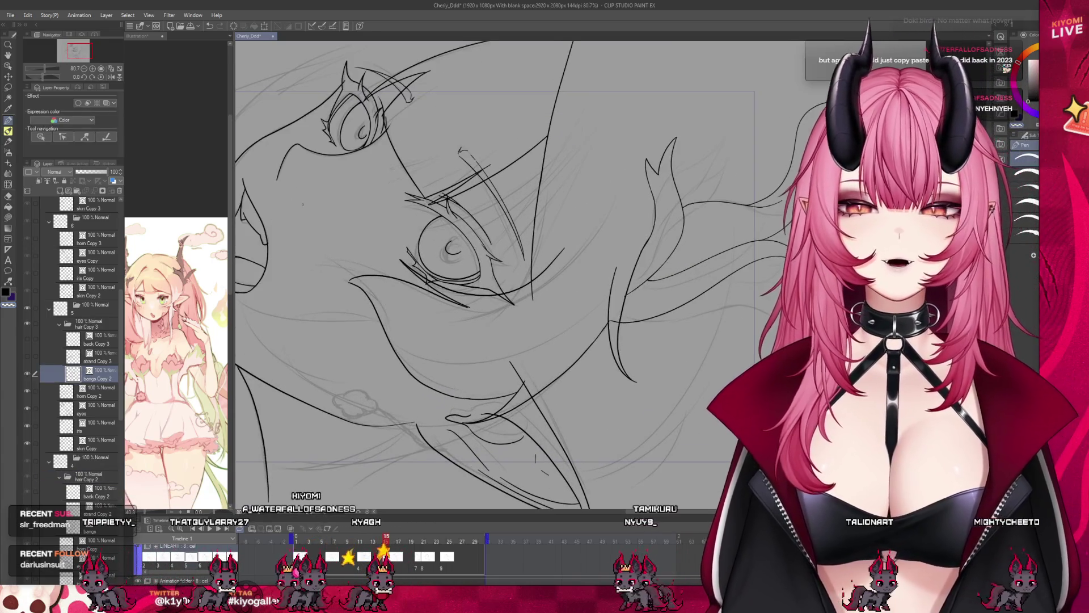
pyautogui.scroll(4, 289, 231)
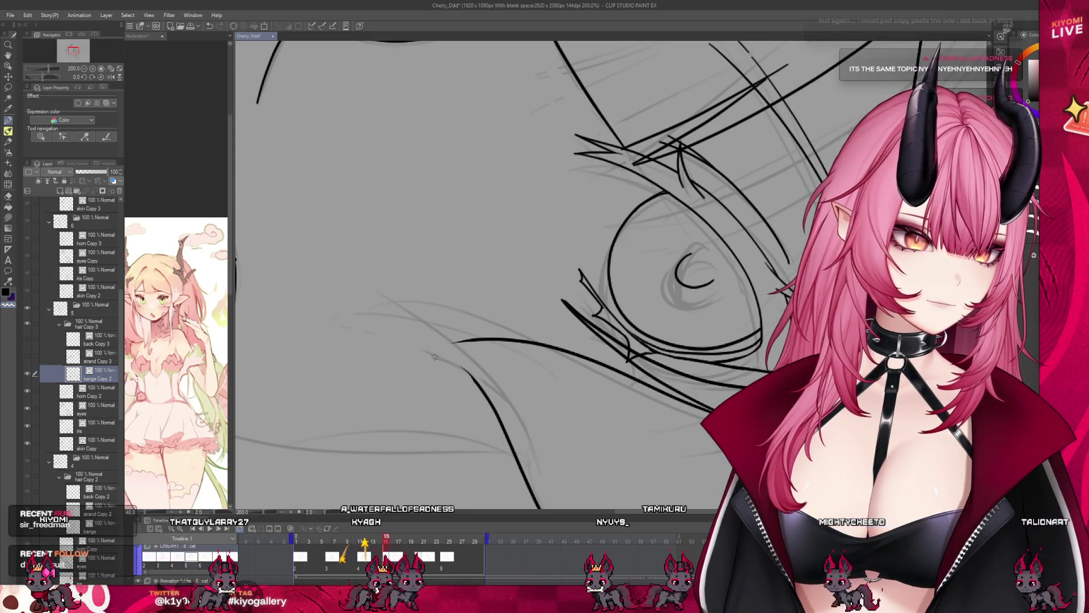
pyautogui.moveTo(436, 350)
pyautogui.mouseDown()
pyautogui.moveTo(487, 342)
pyautogui.moveTo(468, 372)
pyautogui.mouseUp()
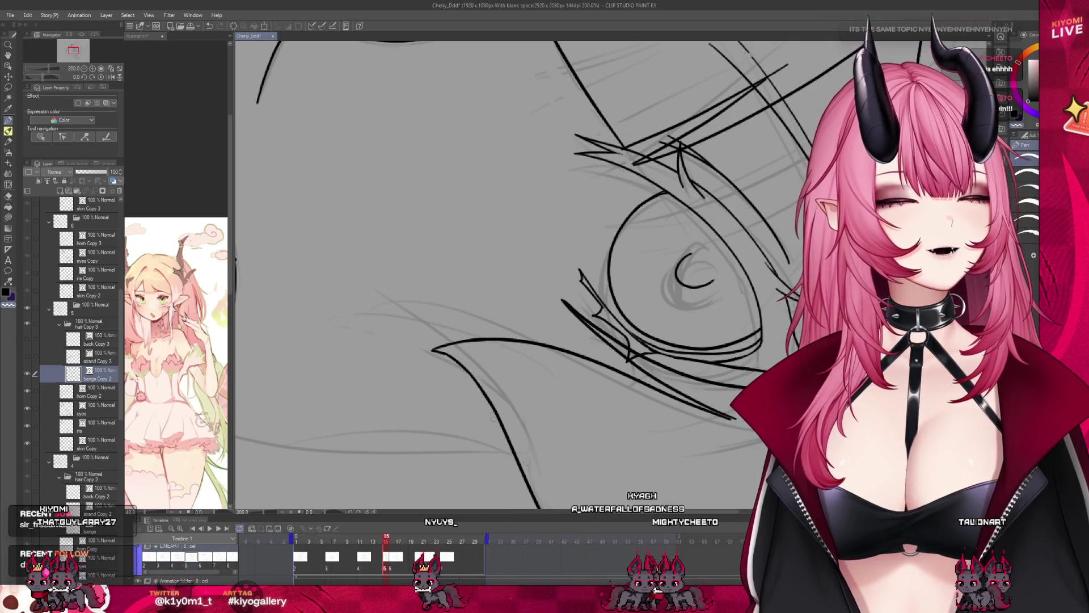
# - After rechecking the neighbouring frame, draw a long hair curve arcing up over the head
pyautogui.scroll(-5, 406, 351)
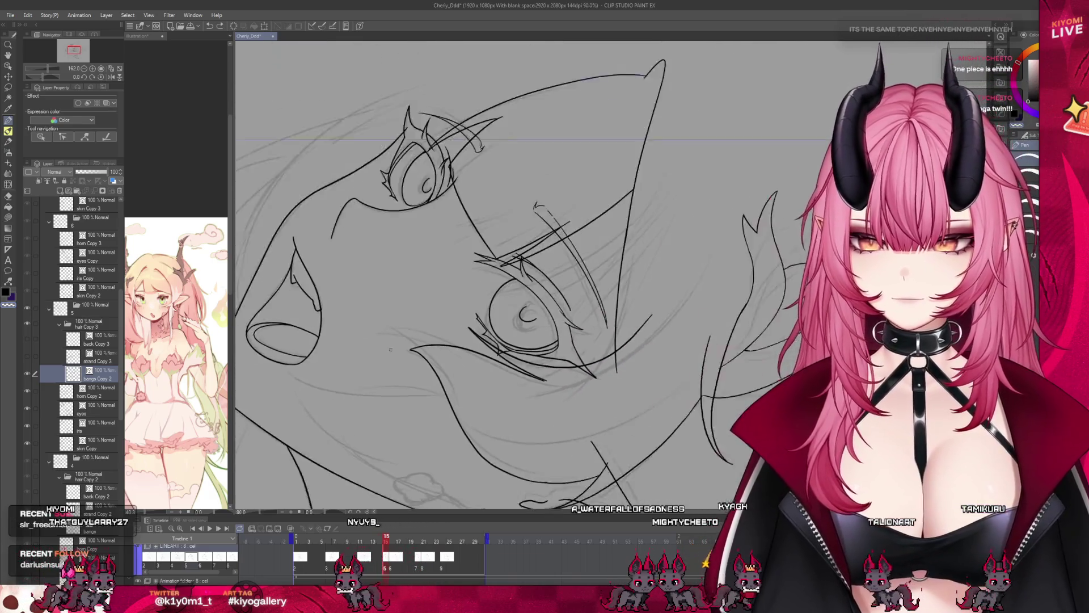
pyautogui.scroll(-1, 401, 337)
pyautogui.scroll(3, 420, 329)
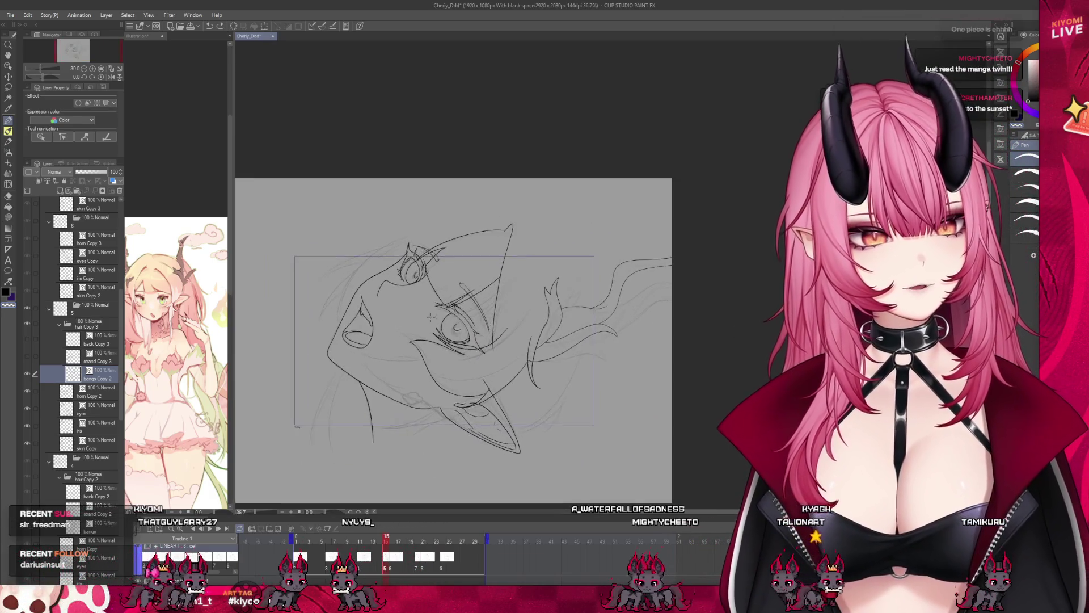
pyautogui.scroll(-1, 430, 322)
pyautogui.scroll(-1, 430, 323)
pyautogui.click(380, 538)
pyautogui.click(385, 538)
pyautogui.scroll(2, 346, 264)
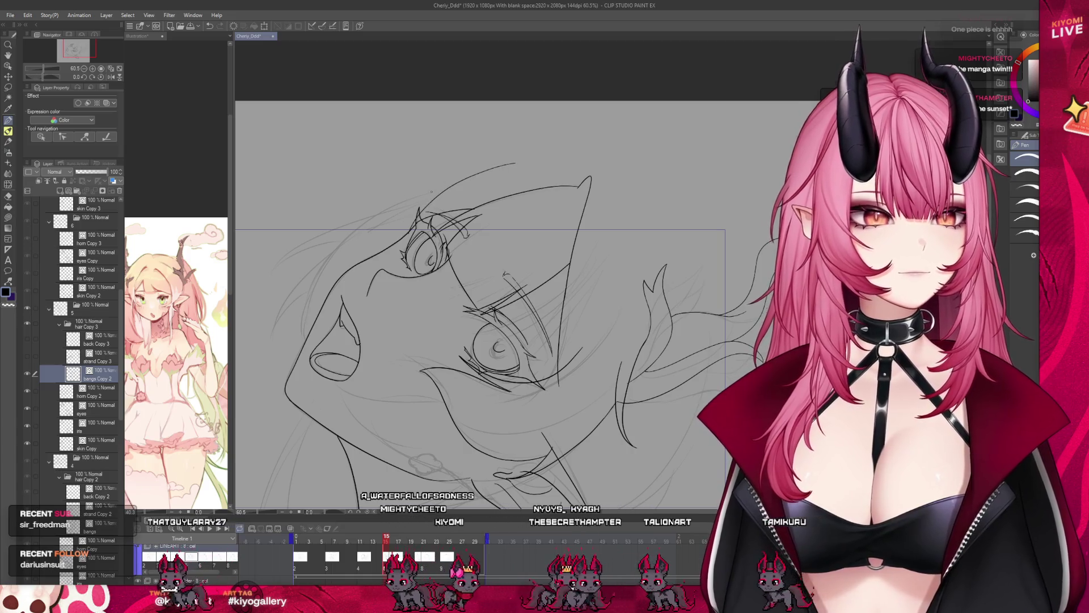
pyautogui.moveTo(287, 267); pyautogui.dragTo(514, 164)
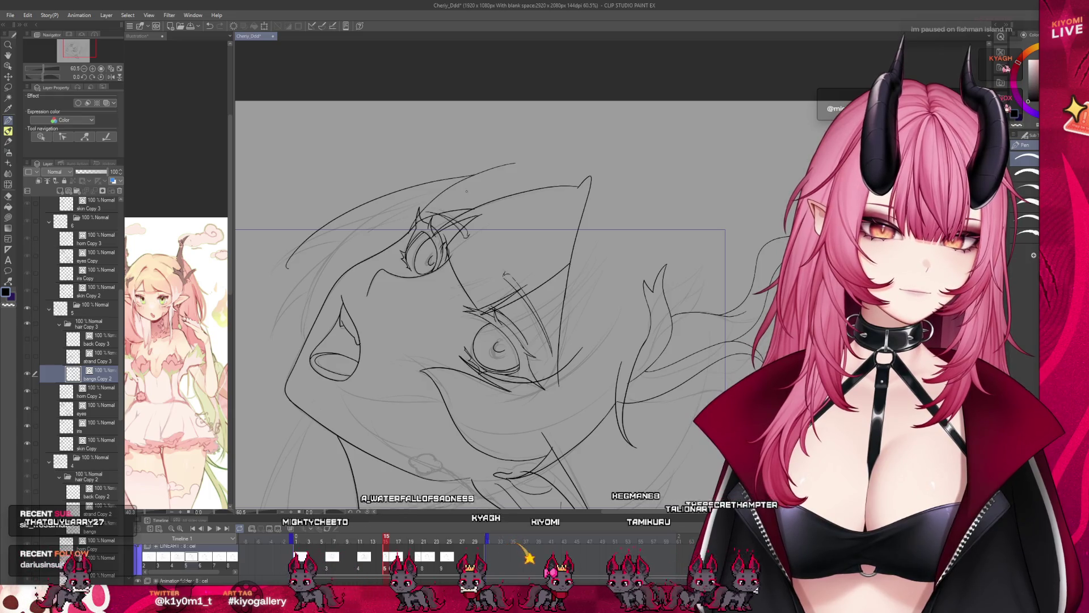
# - Draw a flowing hair strand line and compare it against the neighbouring frames
pyautogui.moveTo(321, 223); pyautogui.dragTo(471, 179)
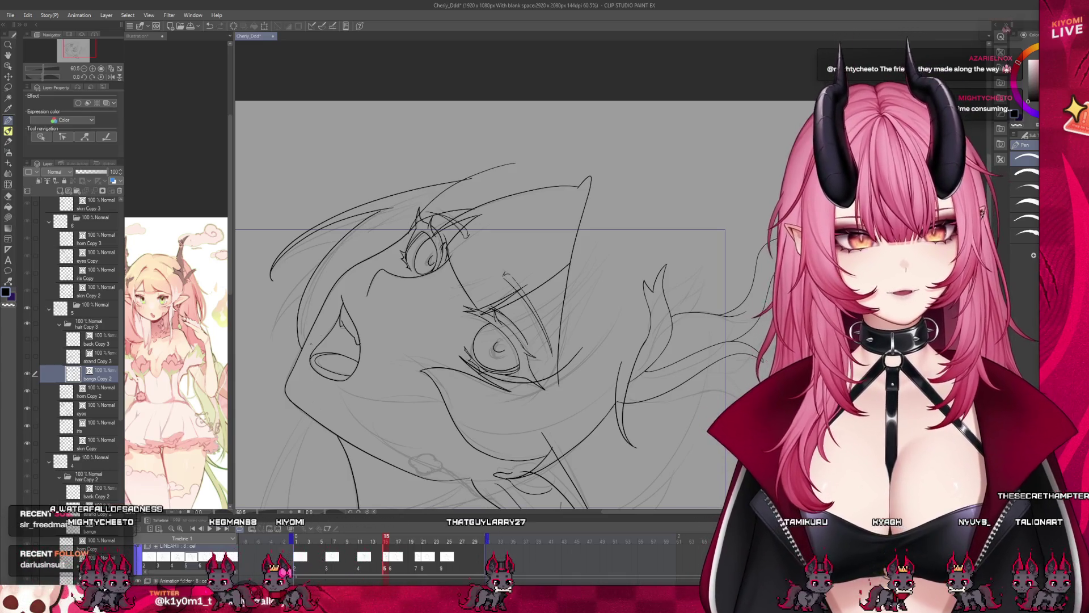
pyautogui.scroll(-3, 362, 269)
pyautogui.scroll(1, 444, 315)
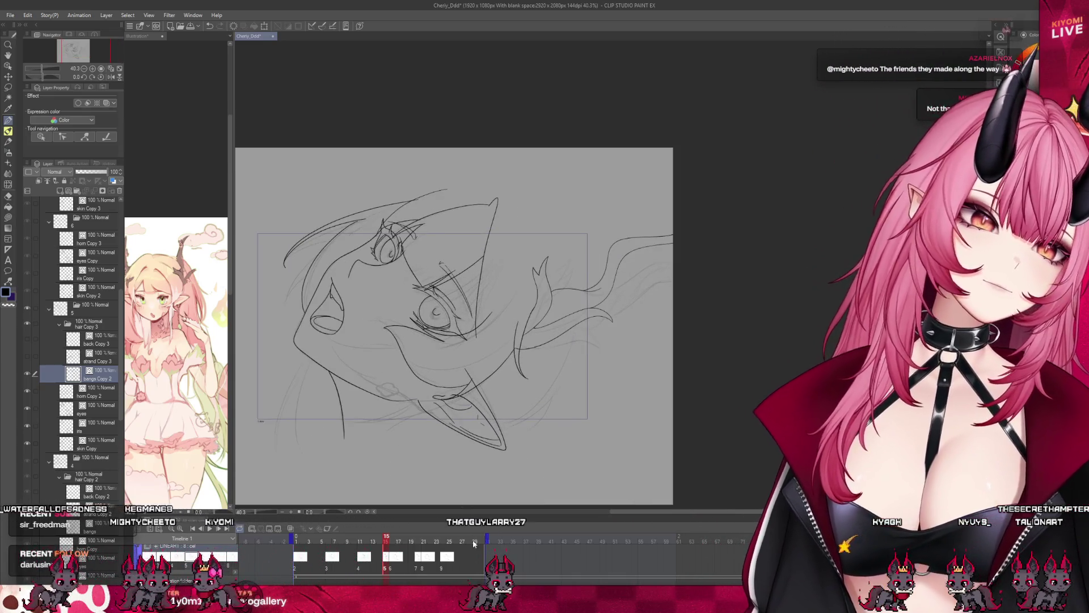
pyautogui.moveTo(384, 539); pyautogui.dragTo(386, 539)
# - Make the strand Copy 3 layer visible and select it for editing
pyautogui.scroll(-1, 505, 278)
pyautogui.scroll(2, 506, 277)
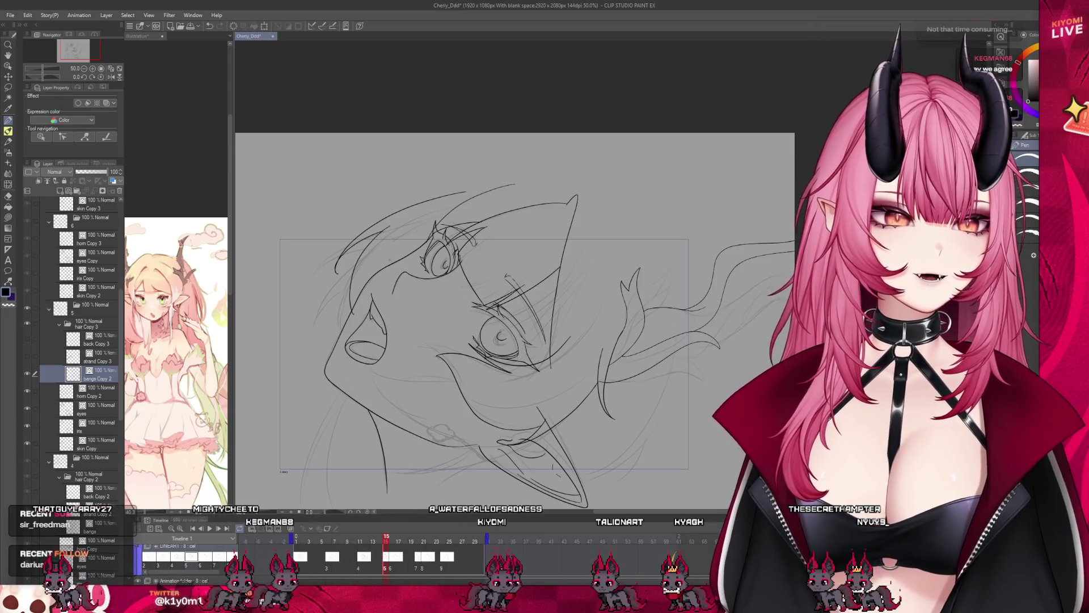
pyautogui.scroll(-2, 410, 273)
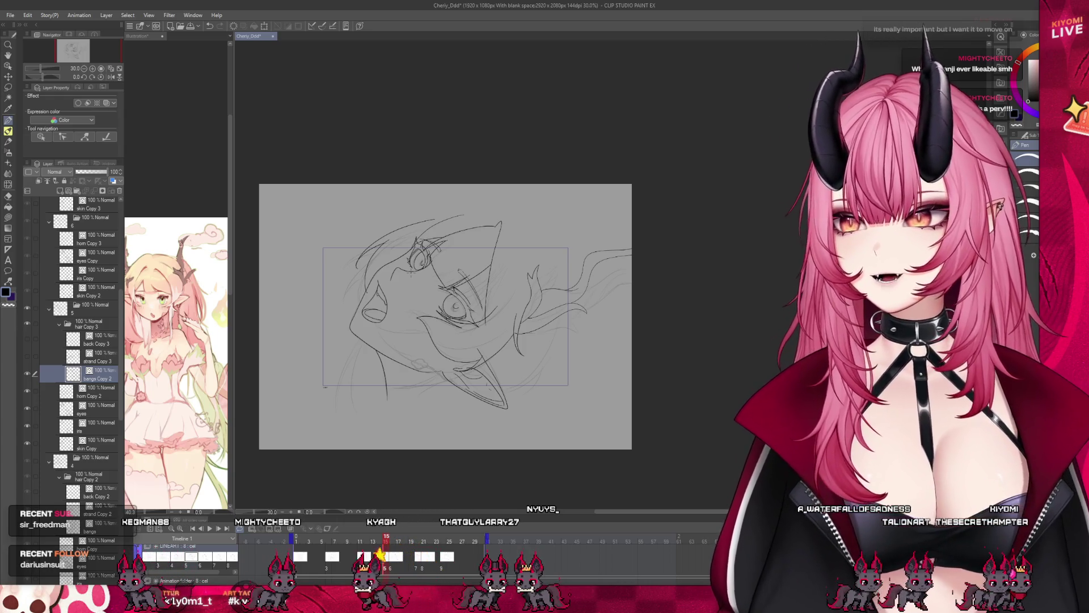
pyautogui.scroll(3, 411, 276)
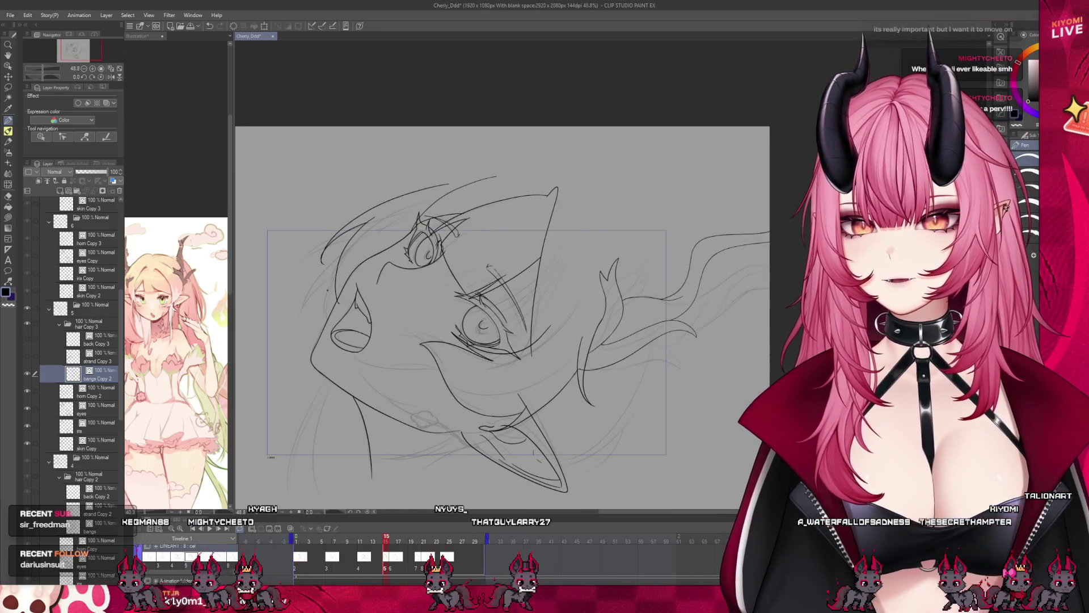
pyautogui.scroll(-2, 327, 290)
pyautogui.scroll(1, 327, 290)
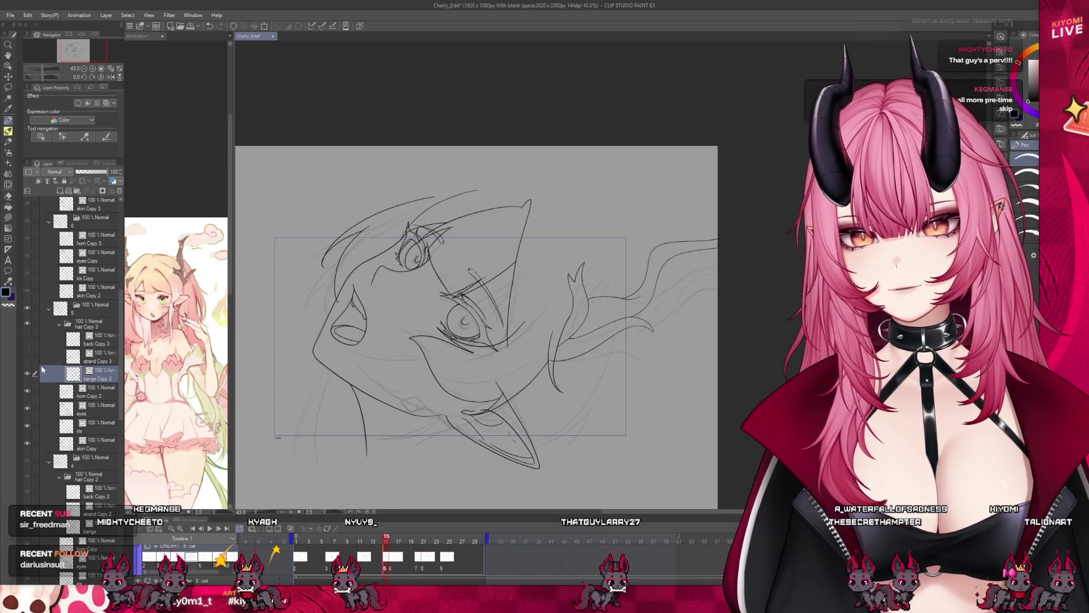
pyautogui.click(93, 358)
pyautogui.click(26, 356)
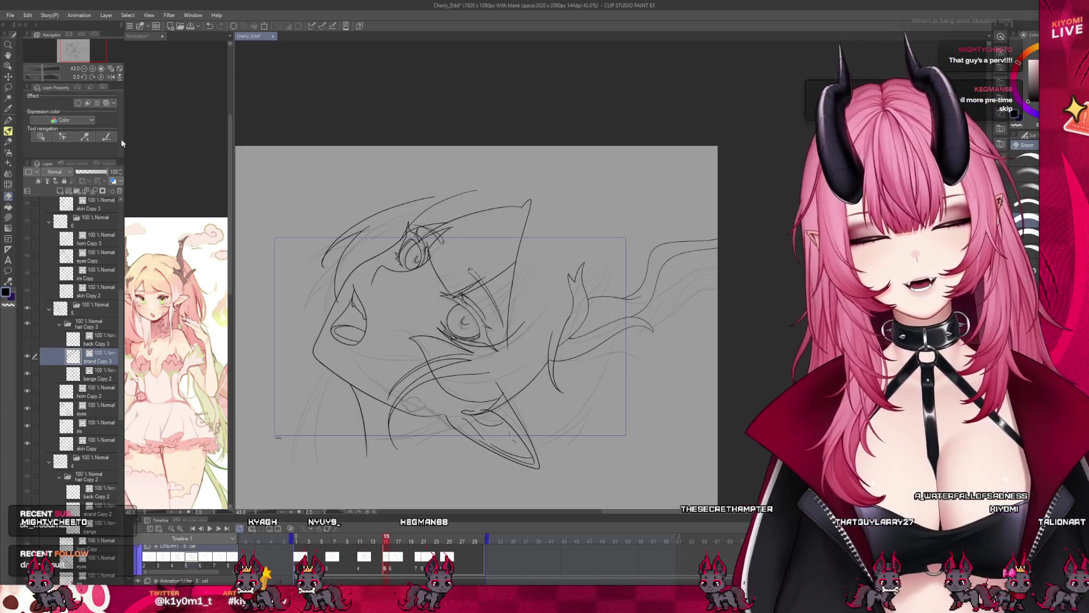
# - Create new layer Layer 15 and ink the mouth line and lip strokes on it
pyautogui.click(119, 191)
pyautogui.scroll(-1, 407, 364)
pyautogui.scroll(2, 407, 364)
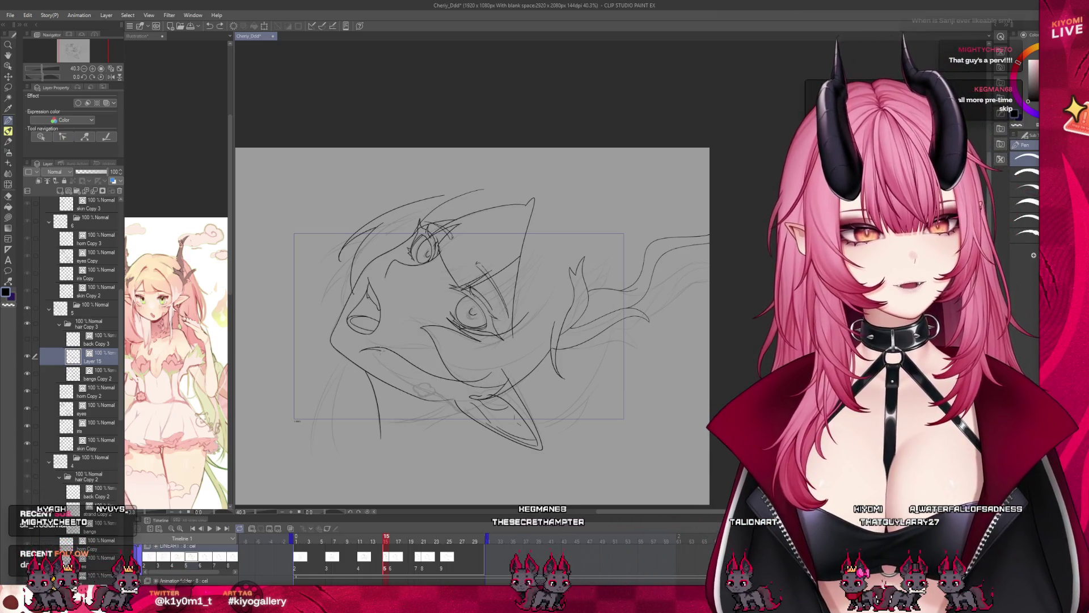
pyautogui.moveTo(358, 350); pyautogui.dragTo(499, 377)
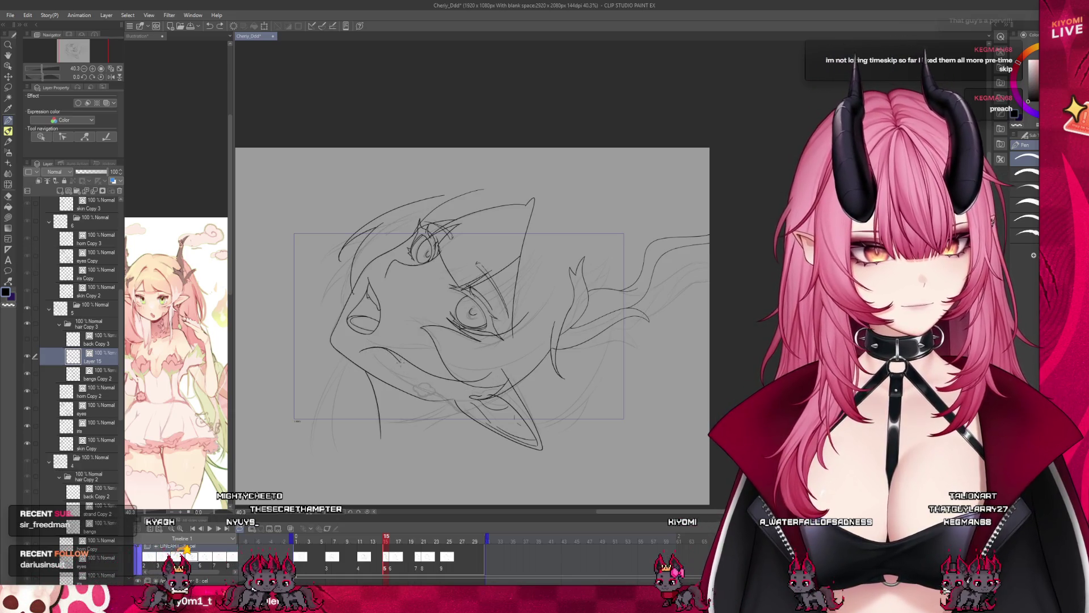
# - Step to frame 15 and flip between neighbouring frames to check the mouth
pyautogui.moveTo(384, 542); pyautogui.dragTo(384, 544)
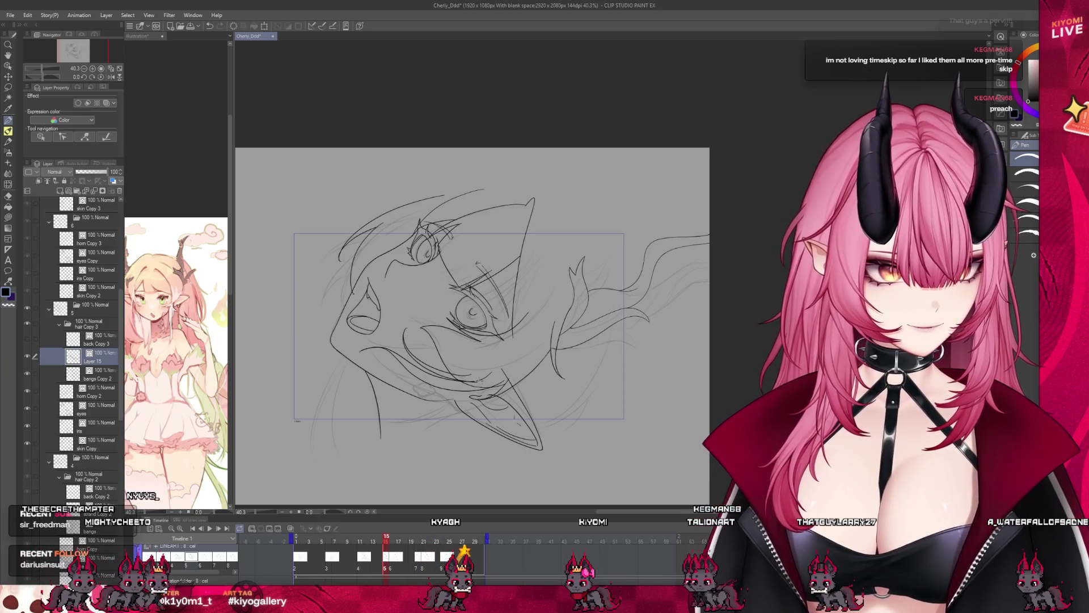
pyautogui.scroll(-2, 425, 356)
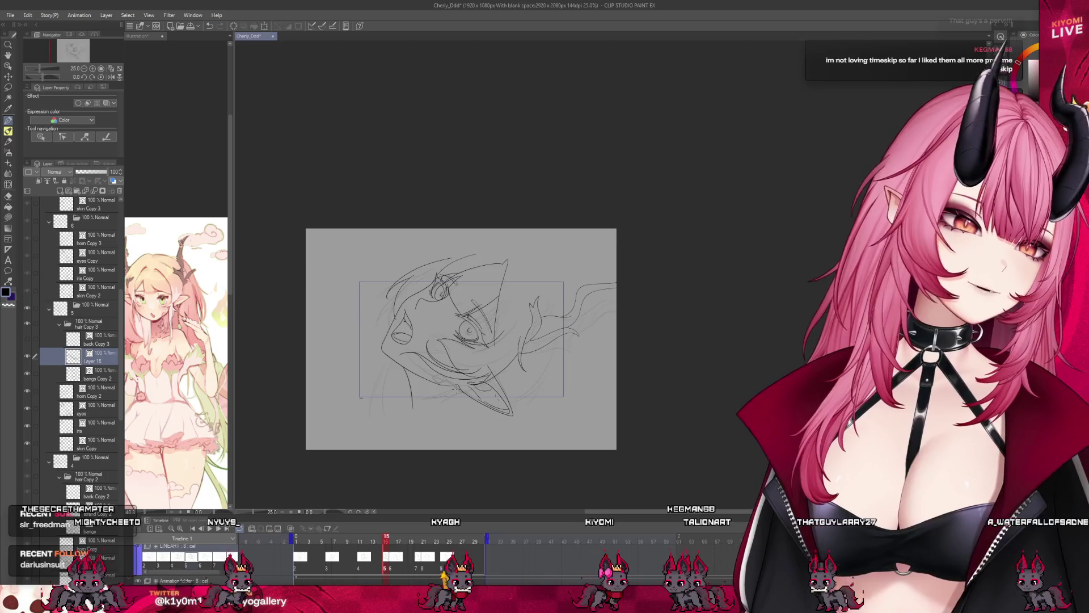
pyautogui.scroll(1, 425, 356)
pyautogui.click(391, 542)
pyautogui.moveTo(390, 542); pyautogui.dragTo(387, 542)
pyautogui.scroll(4, 456, 361)
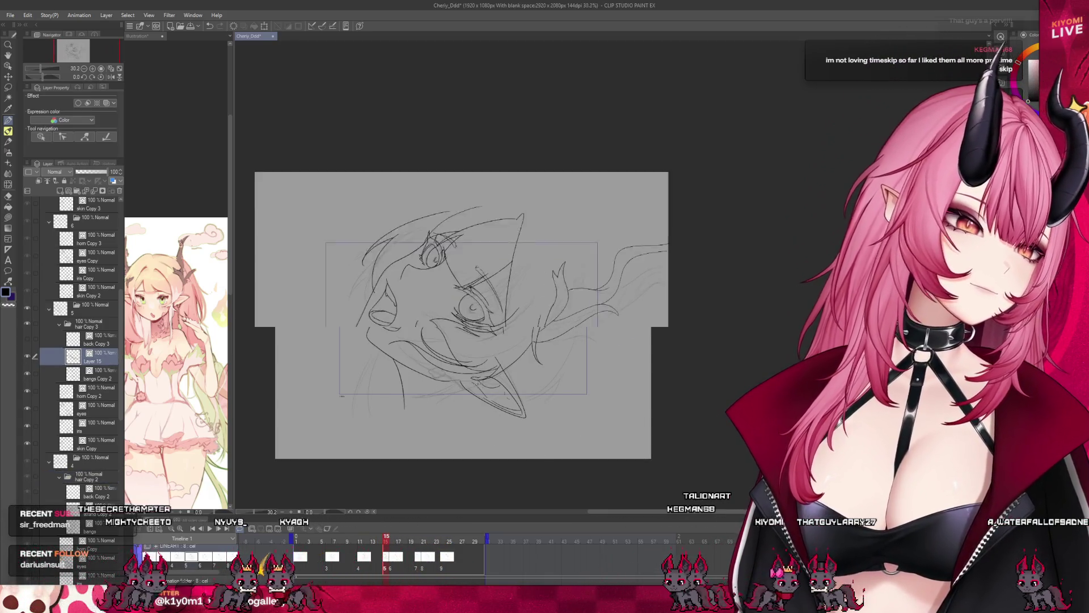
pyautogui.scroll(3, 459, 323)
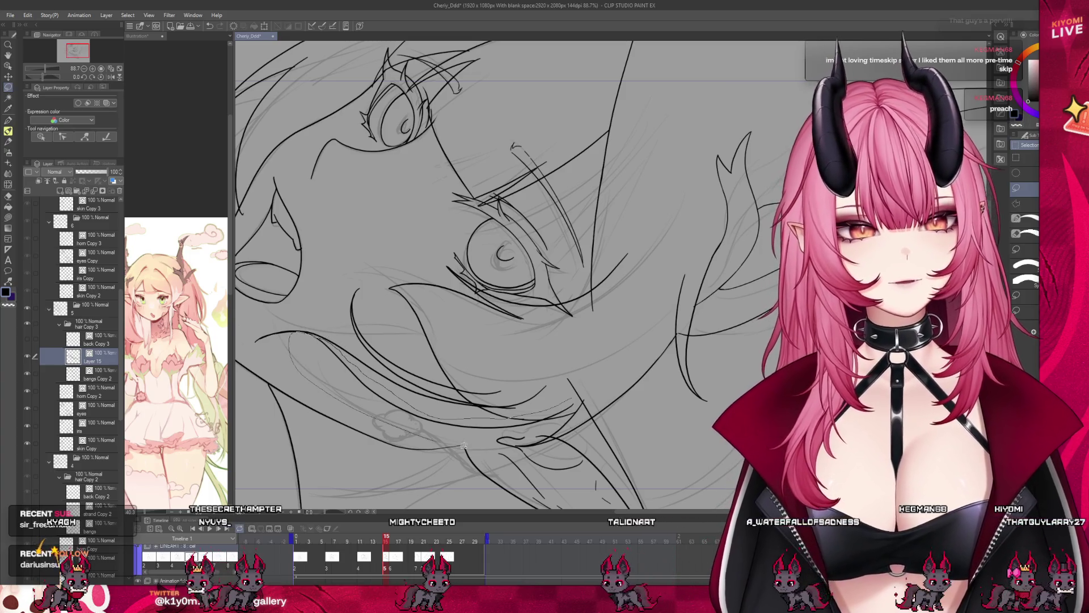
# - Transform the selected tongue lines, tilting the right side up and pulling the lower-left corner inward
pyautogui.moveTo(464, 445); pyautogui.dragTo(468, 446)
pyautogui.hotkey('ctrl', 't')
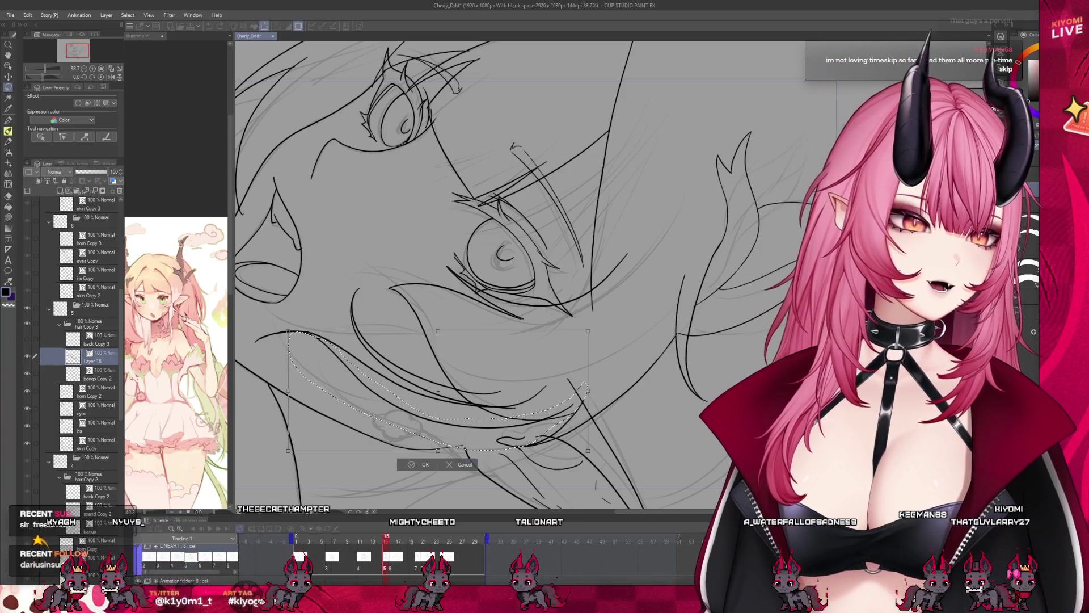
pyautogui.moveTo(588, 391); pyautogui.dragTo(592, 384)
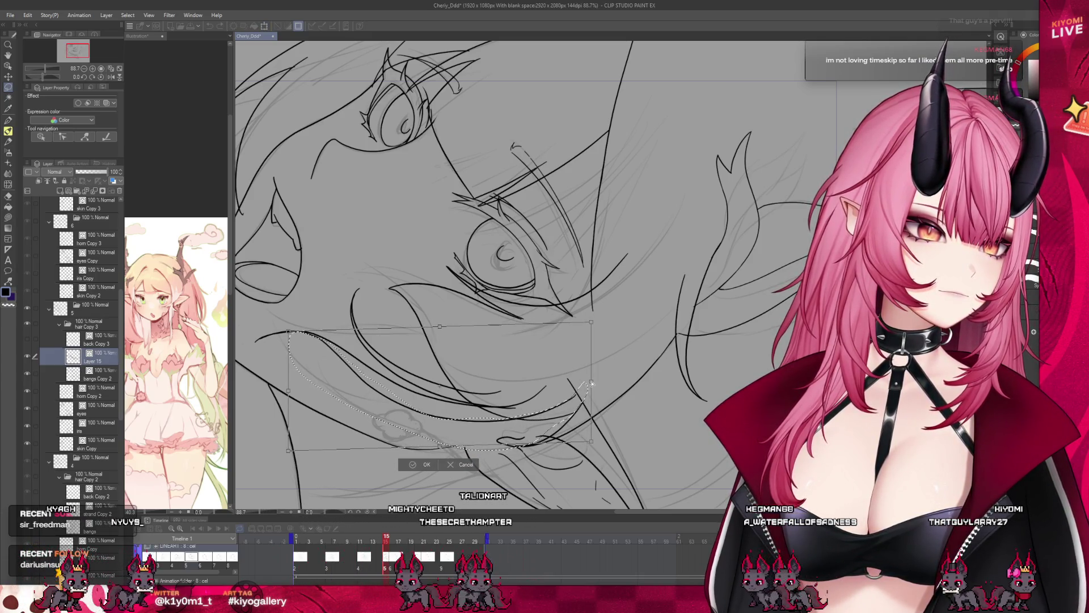
pyautogui.moveTo(288, 450); pyautogui.dragTo(305, 438)
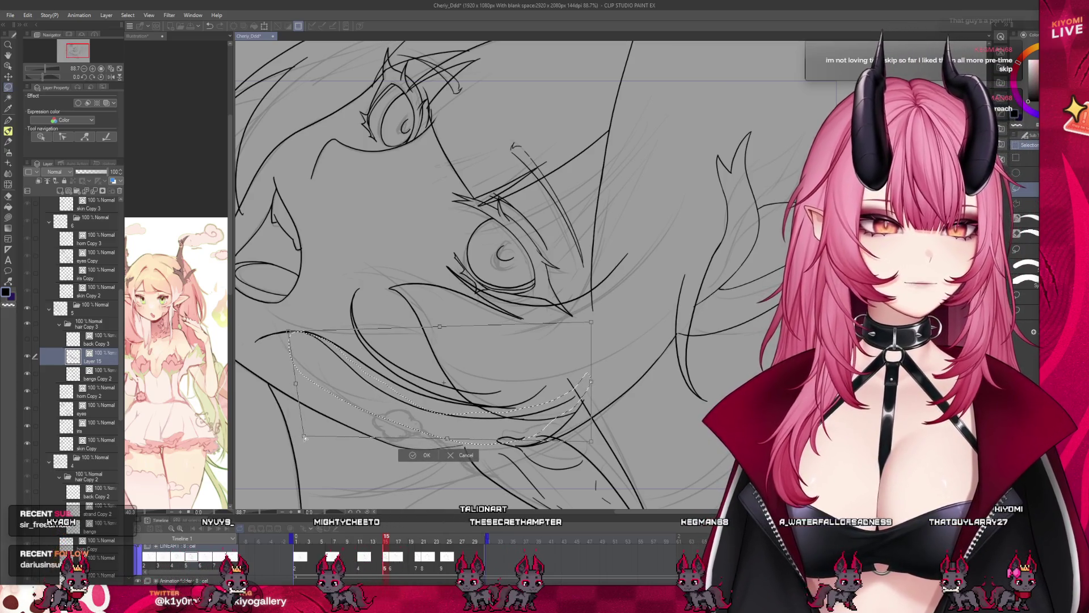
pyautogui.press('Return')
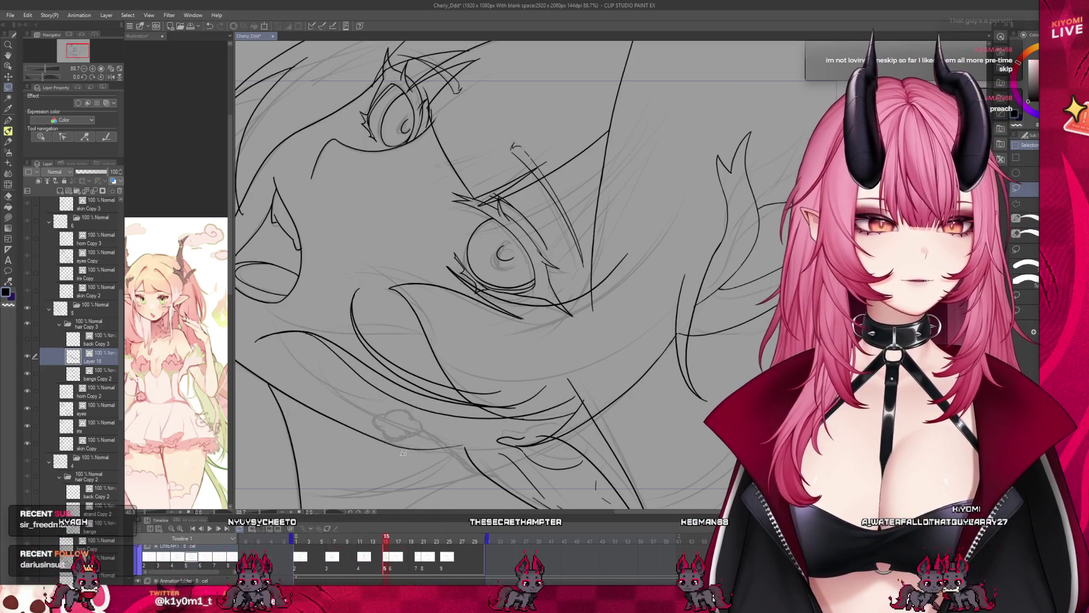
pyautogui.scroll(2, 271, 307)
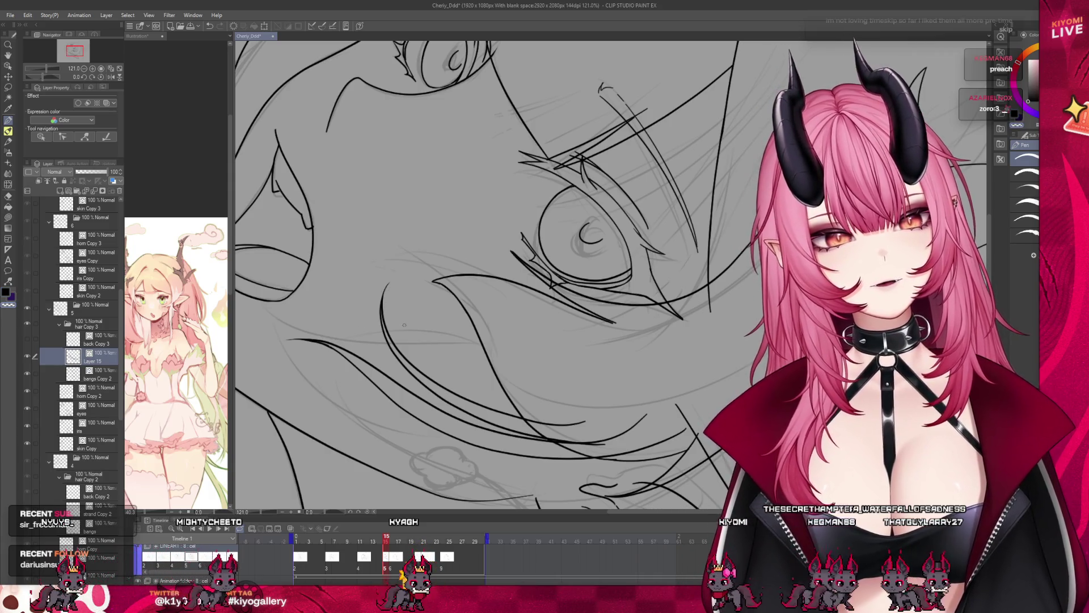
# - Toggle between the Eraser and Pen tools, ending on the Eraser
pyautogui.scroll(-4, 658, 322)
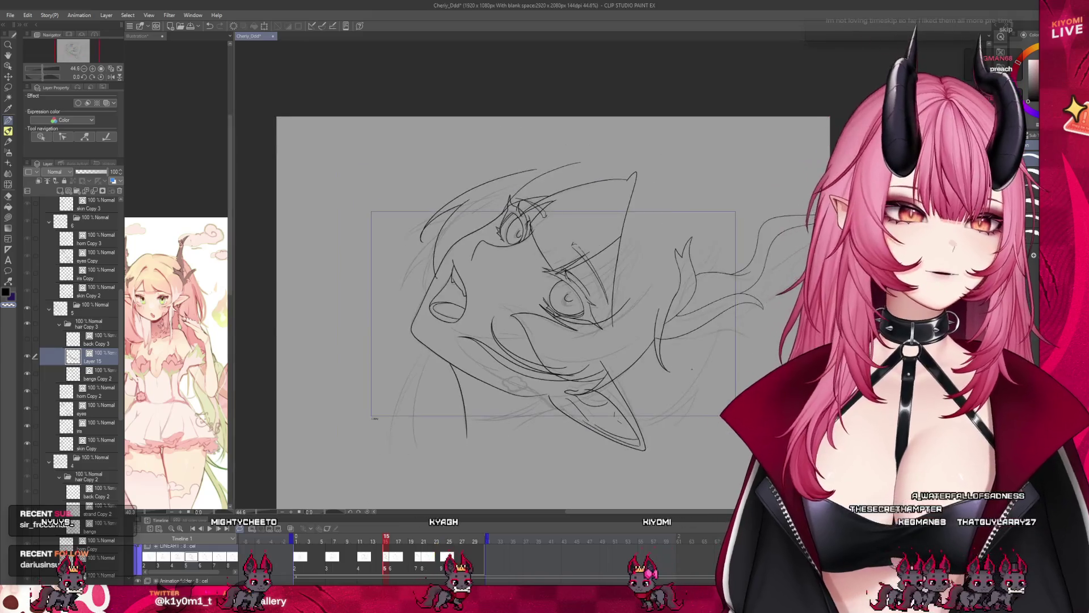
pyautogui.scroll(3, 595, 359)
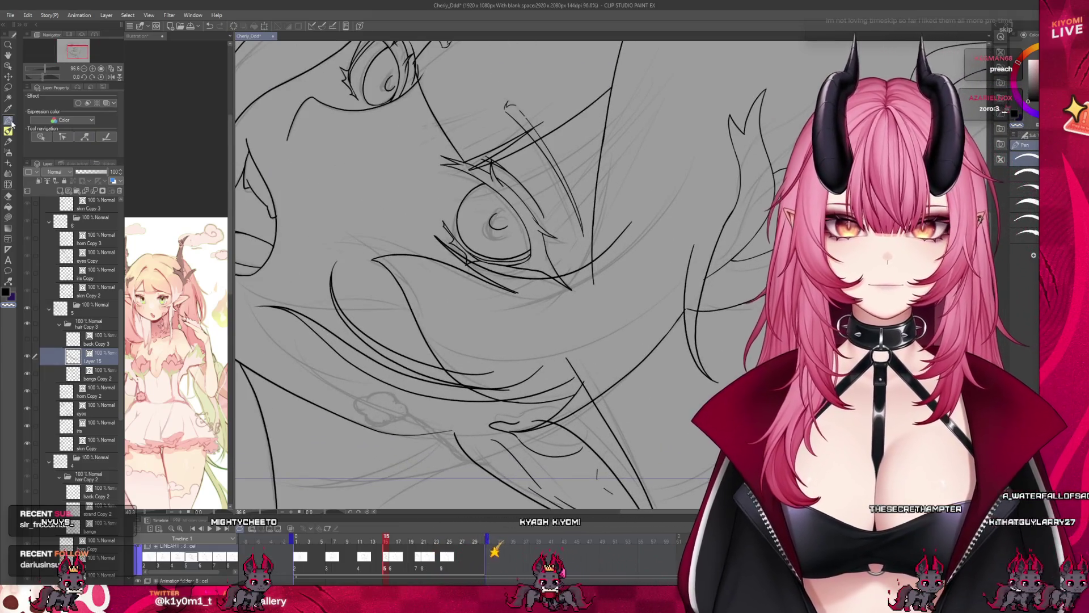
pyautogui.click(9, 197)
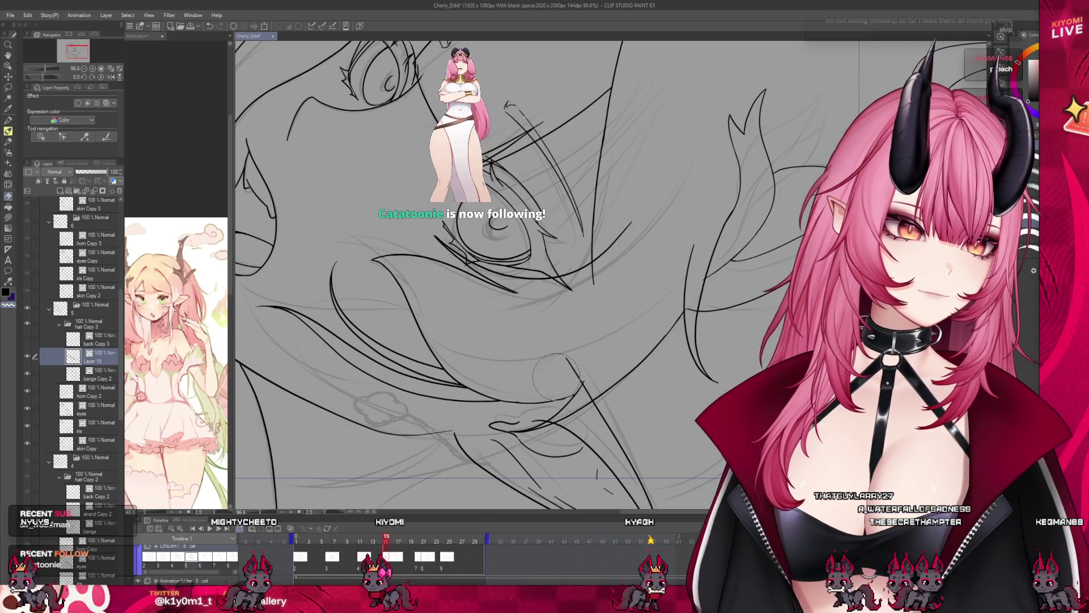
pyautogui.press('p')
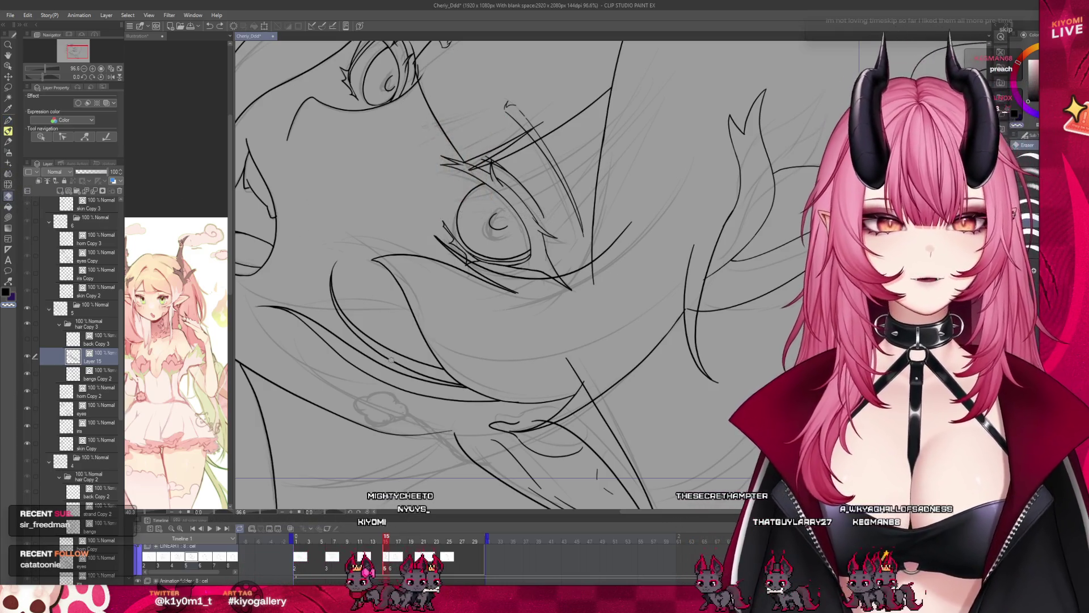
pyautogui.click(8, 120)
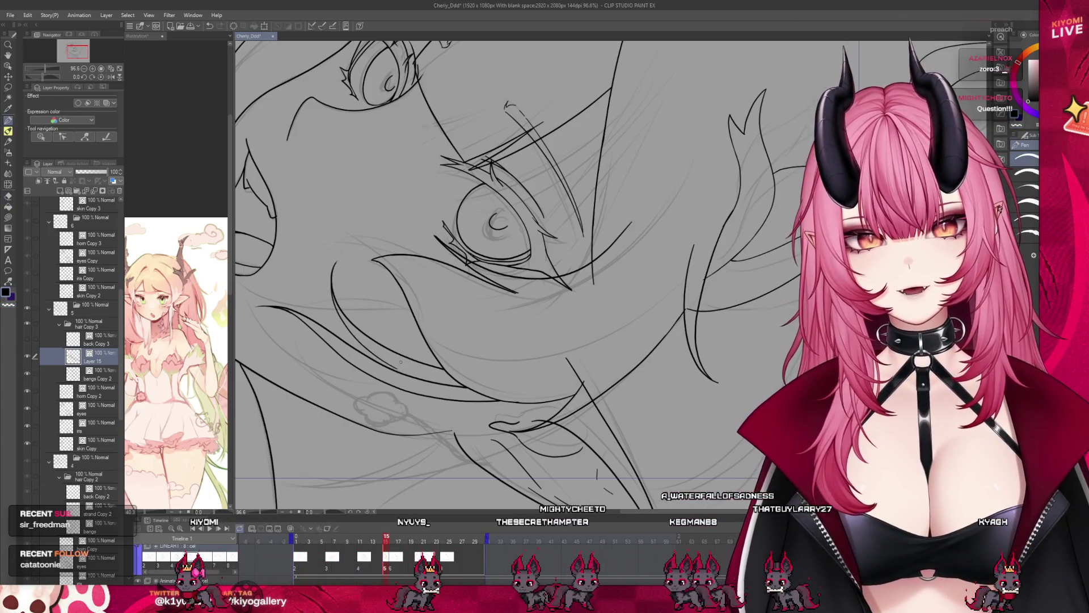
pyautogui.press('e')
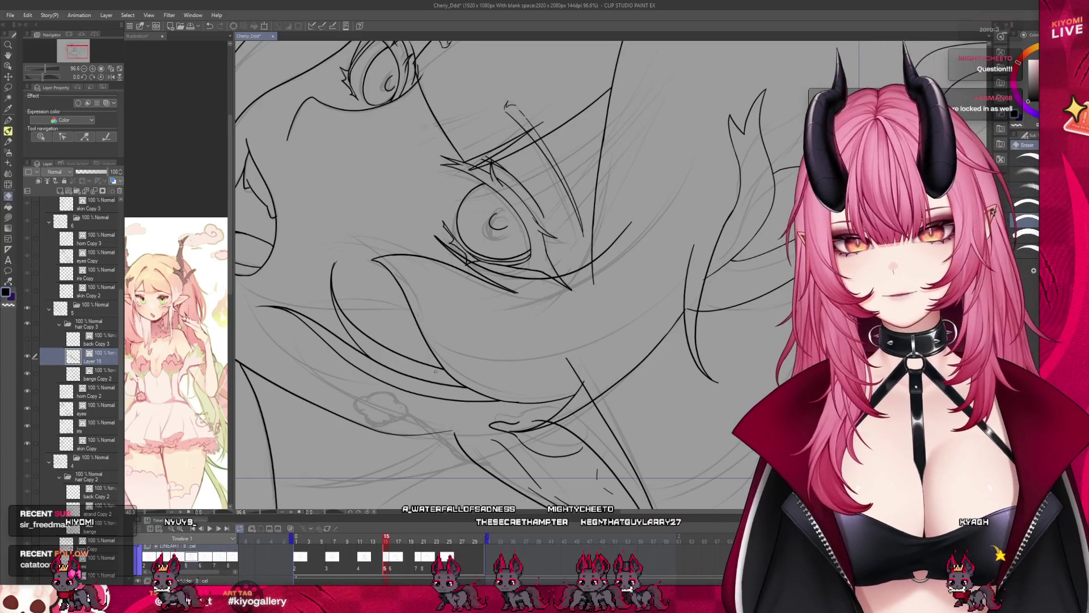
# - Erase the stray sketch lines around the mouth and the small marks below the eye
pyautogui.scroll(-3, 504, 334)
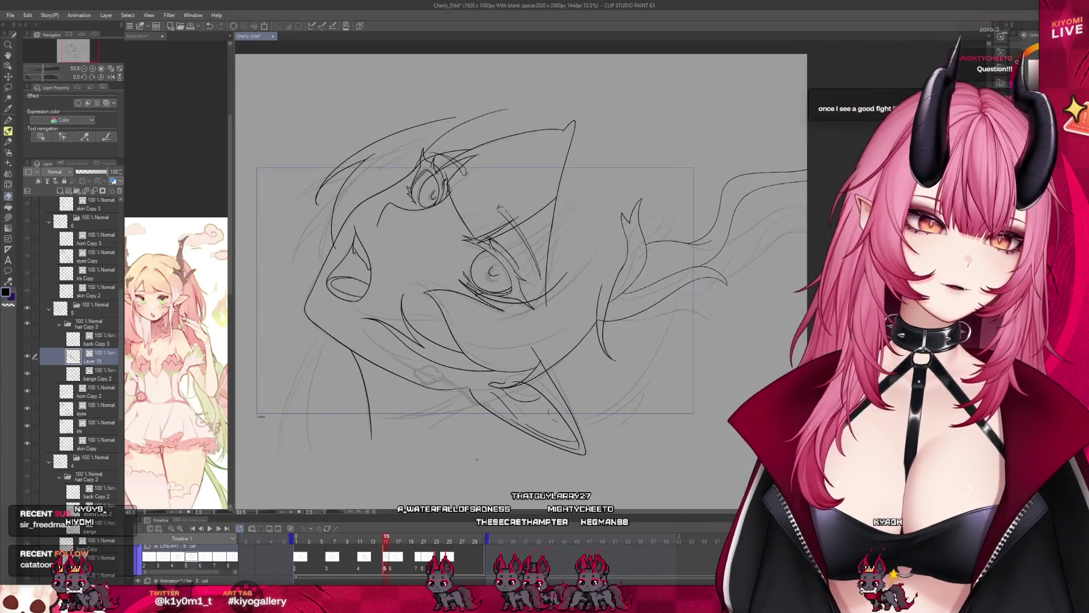
pyautogui.moveTo(392, 538); pyautogui.dragTo(385, 540)
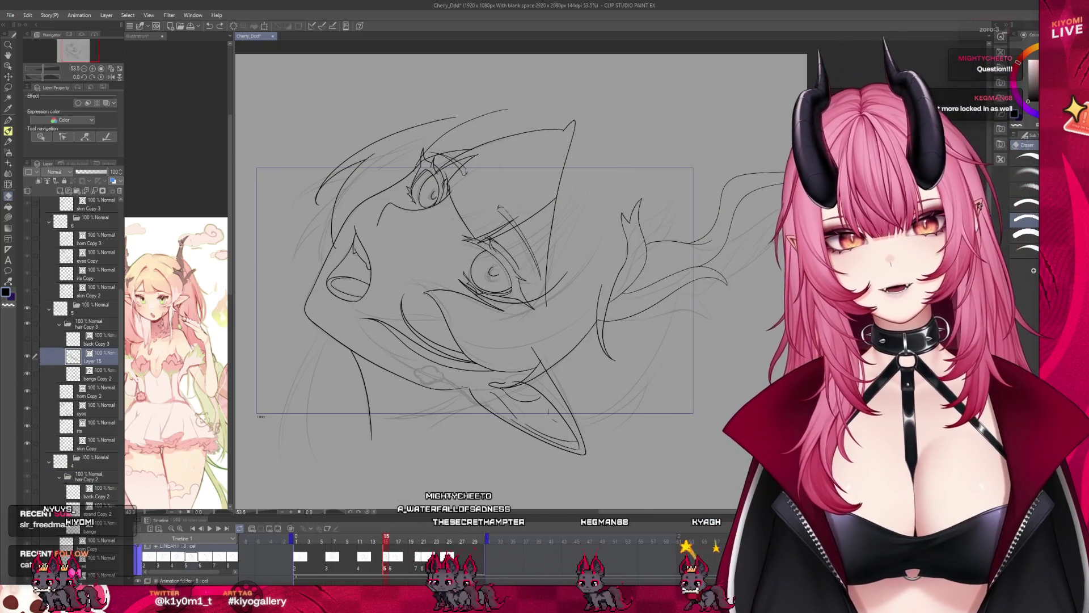
pyautogui.scroll(-2, 424, 335)
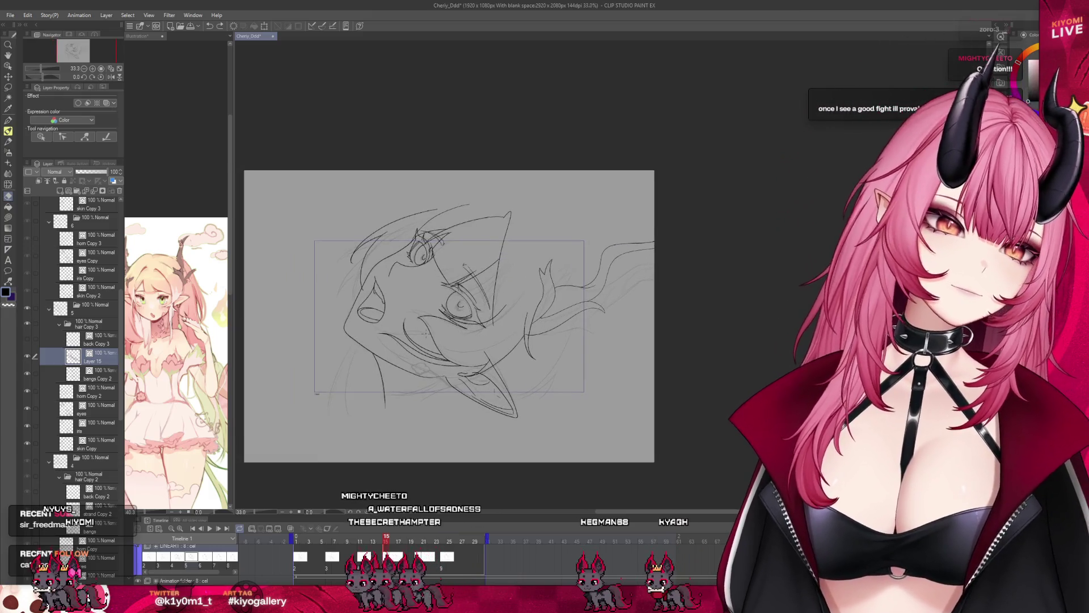
pyautogui.scroll(4, 425, 334)
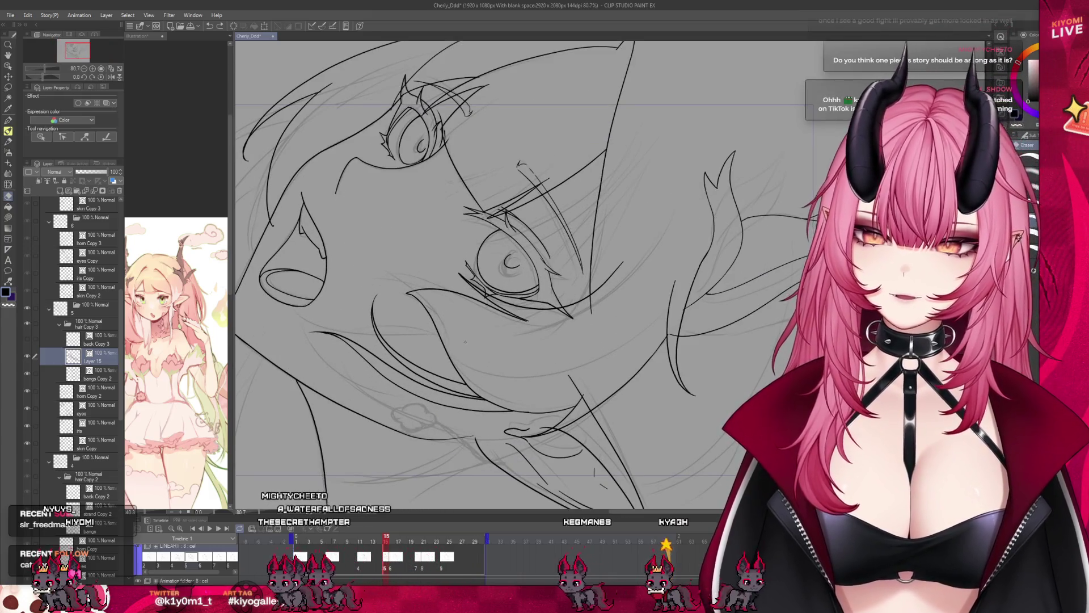
pyautogui.moveTo(476, 350); pyautogui.dragTo(434, 410)
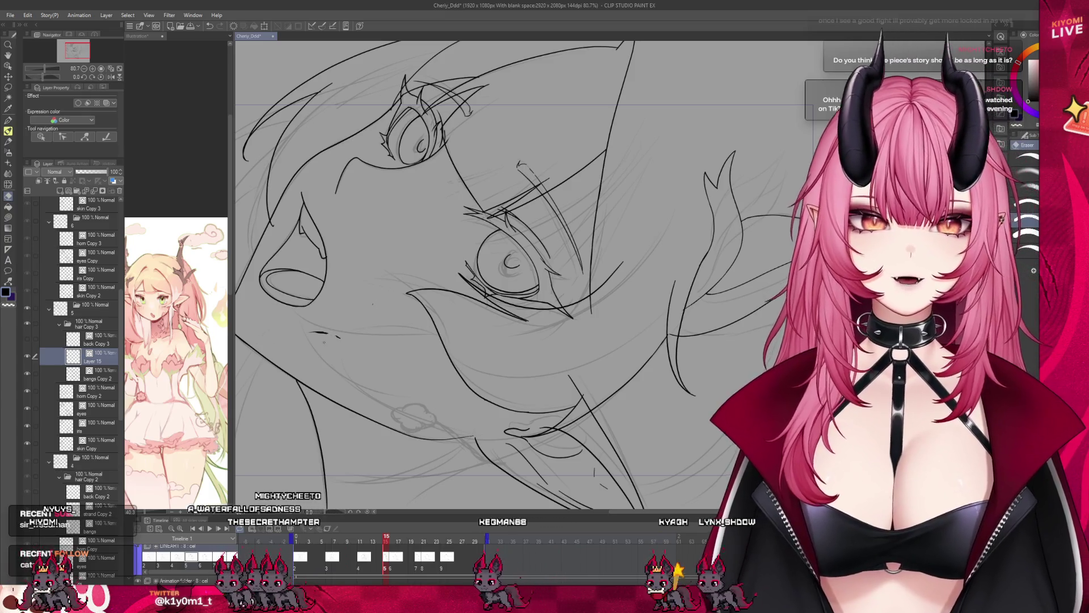
pyautogui.moveTo(372, 305); pyautogui.dragTo(344, 331)
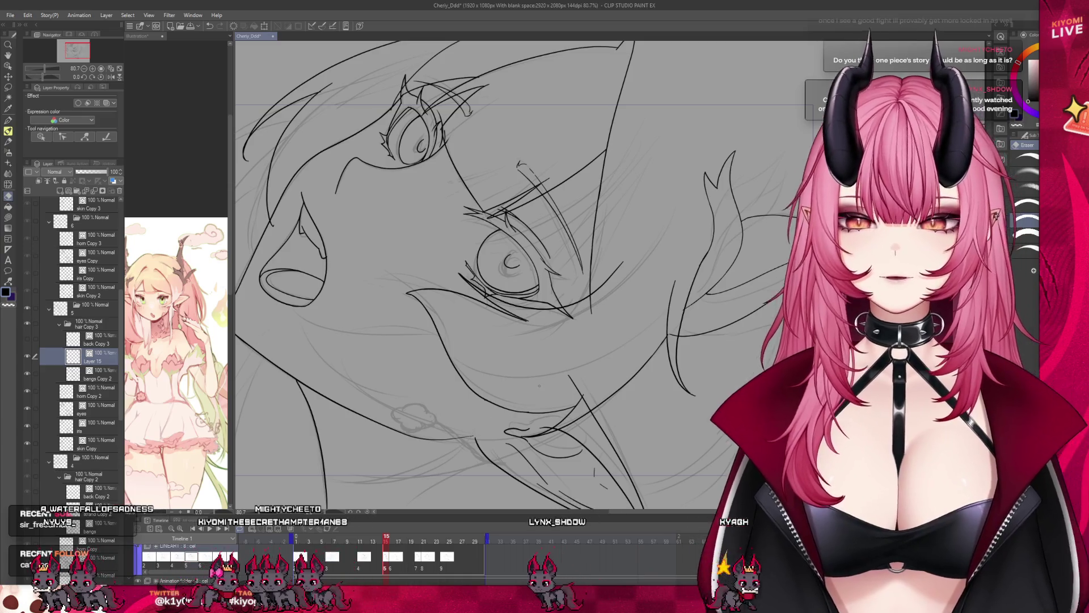
pyautogui.scroll(-3, 538, 372)
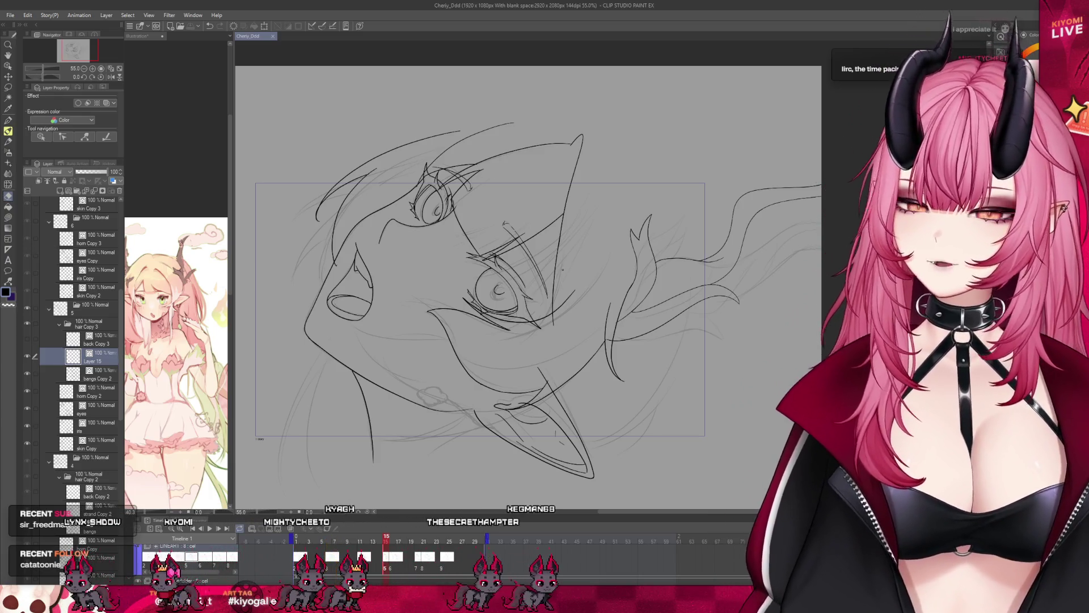
pyautogui.click(9, 120)
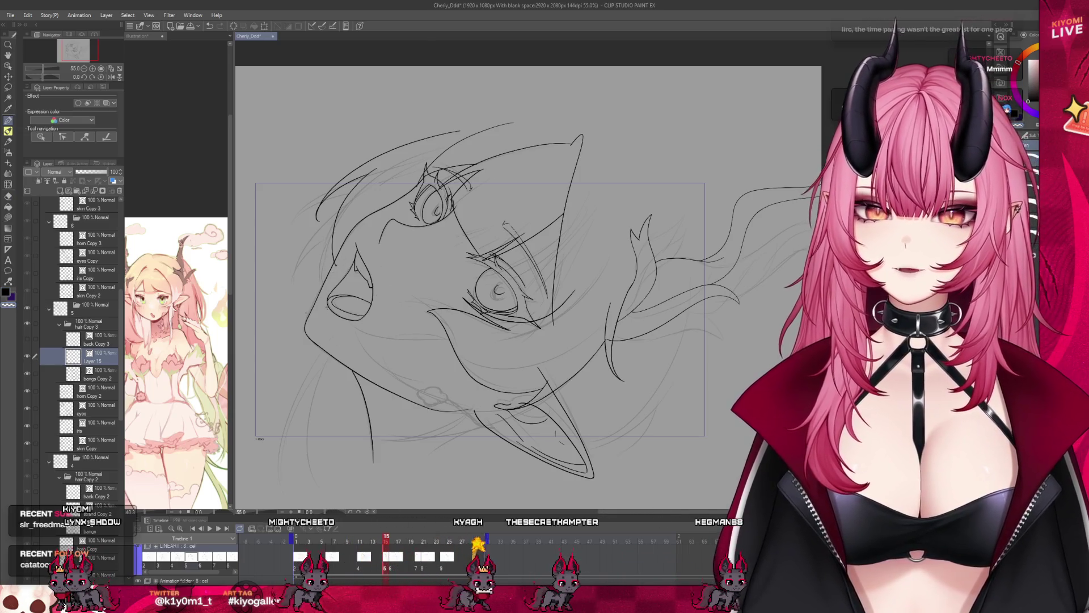
pyautogui.press('e')
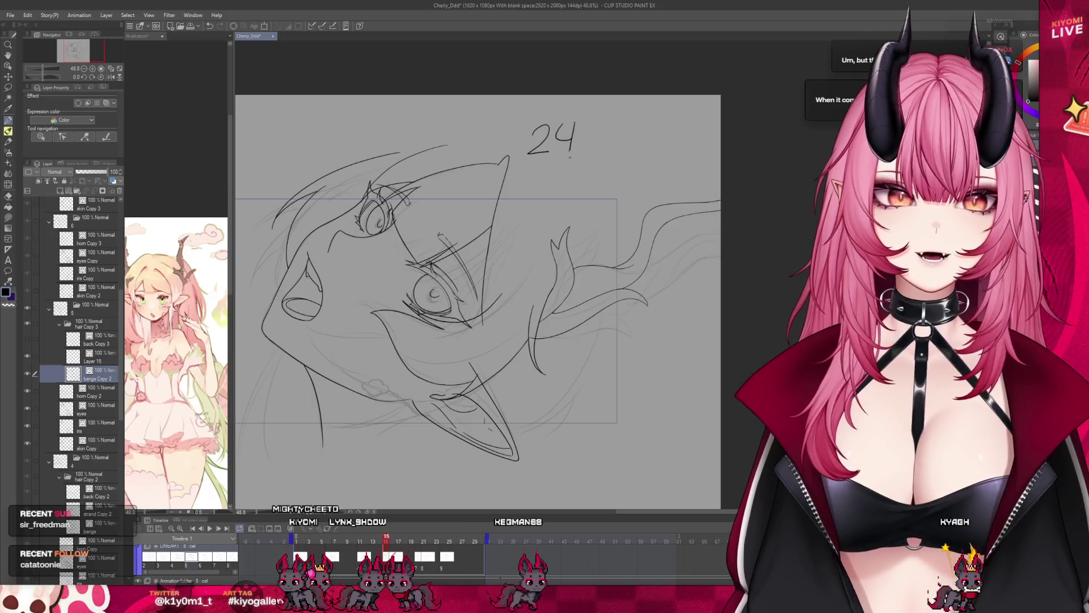
pyautogui.moveTo(516, 166)
pyautogui.mouseDown()
pyautogui.moveTo(601, 160)
pyautogui.moveTo(562, 199)
pyautogui.mouseUp()
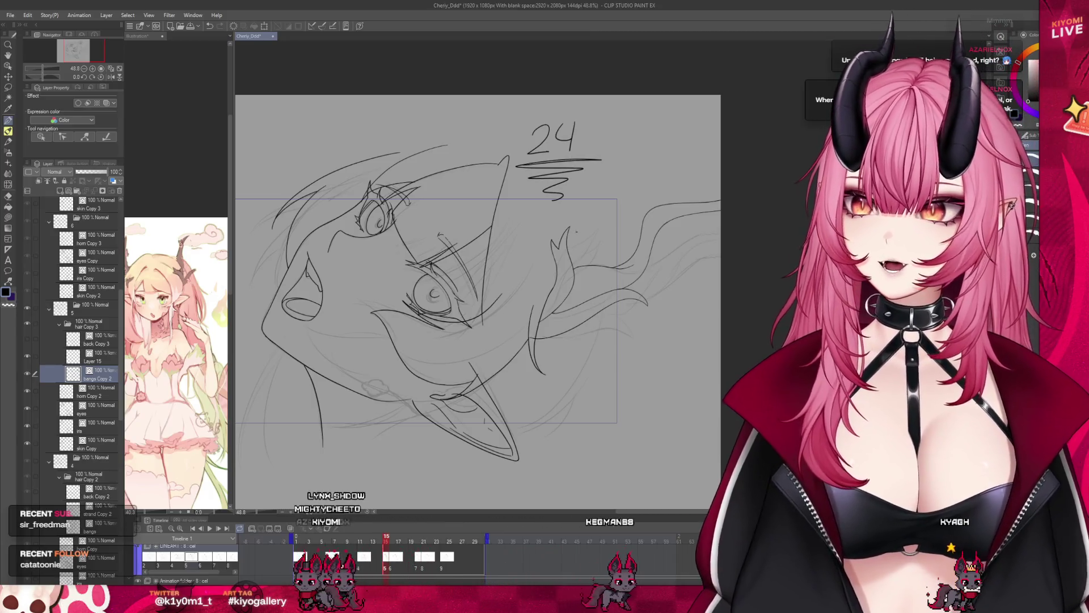
pyautogui.moveTo(636, 134)
pyautogui.mouseDown()
pyautogui.moveTo(663, 155)
pyautogui.moveTo(675, 146)
pyautogui.moveTo(716, 158)
pyautogui.mouseUp()
pyautogui.moveTo(711, 145); pyautogui.dragTo(710, 159)
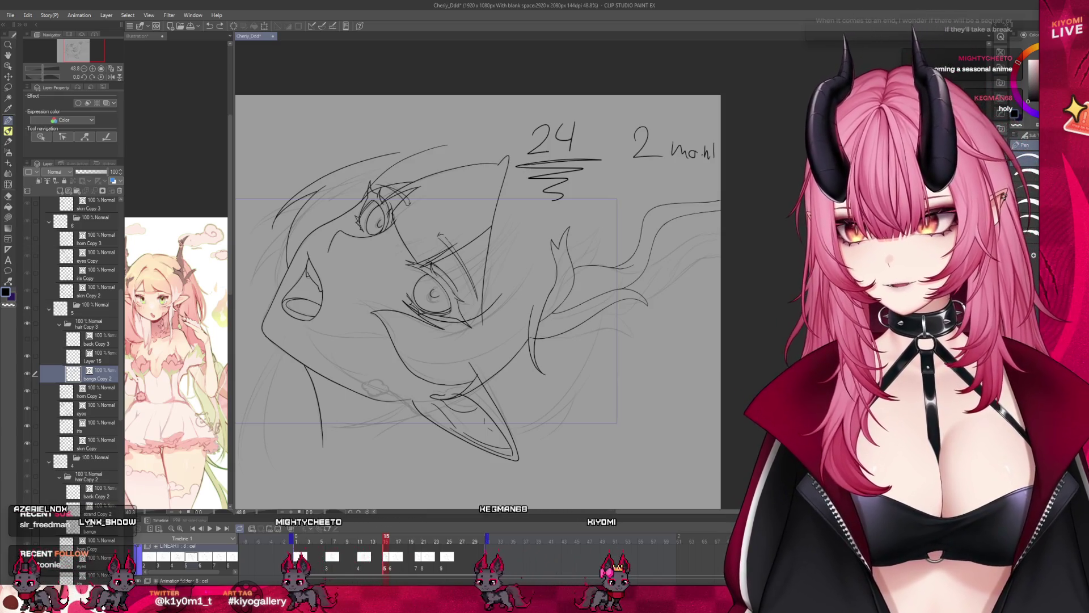
pyautogui.hotkey('ctrl', 'z')
pyautogui.hotkey('ctrl', 'z')
pyautogui.hotkey('ctrl', 'z')
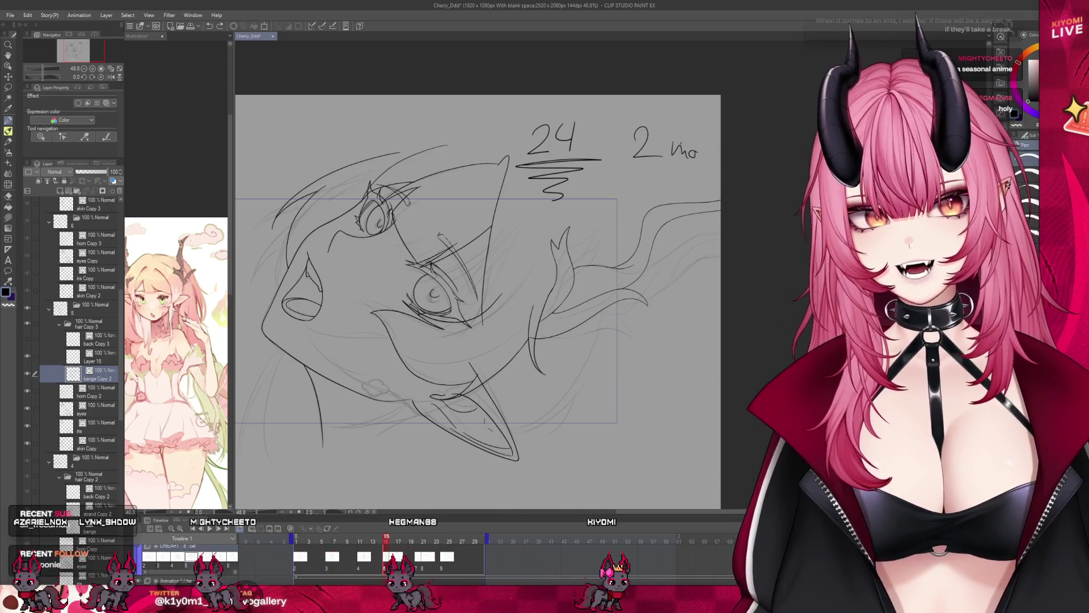
pyautogui.hotkey('ctrl', 'z')
pyautogui.hotkey('ctrl', 'z')
pyautogui.hotkey('ctrl', 'z')
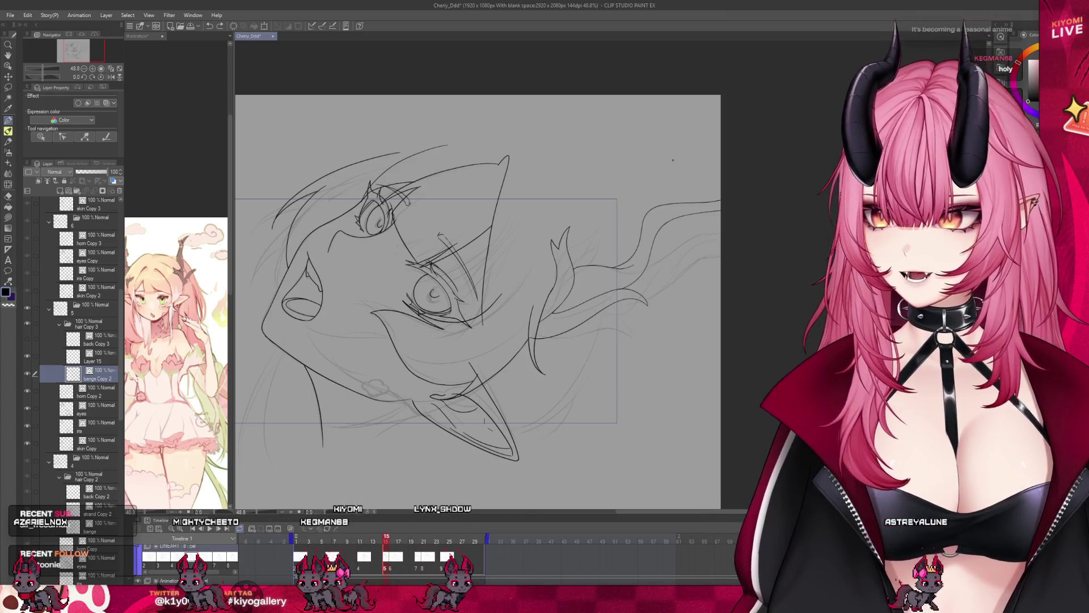
# - Toggle back Copy 3's visibility on and off for reference, then select Layer 15
pyautogui.scroll(4, 678, 160)
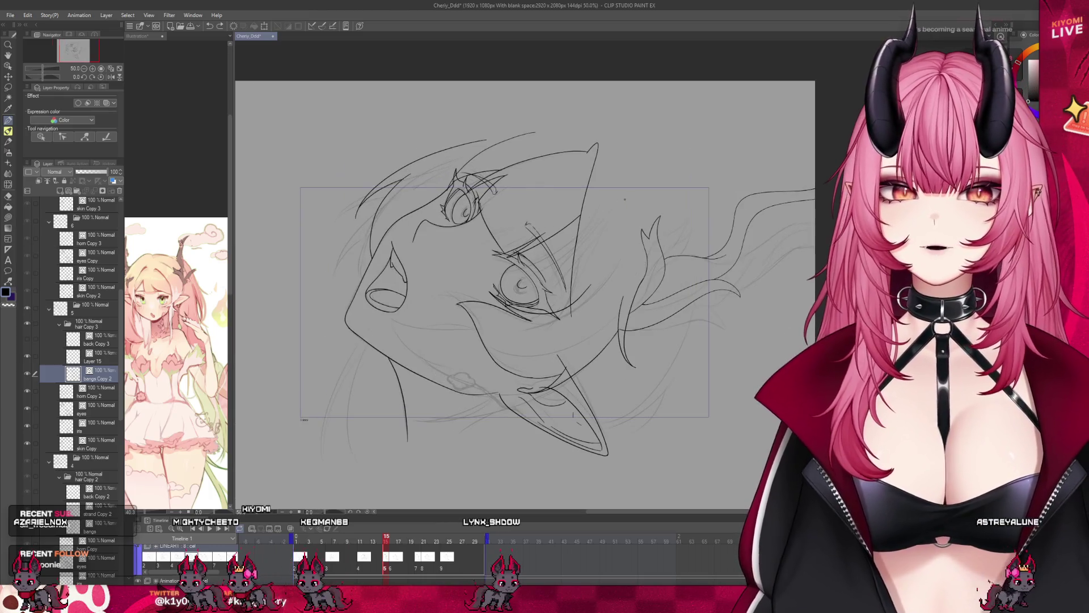
pyautogui.scroll(-2, 488, 273)
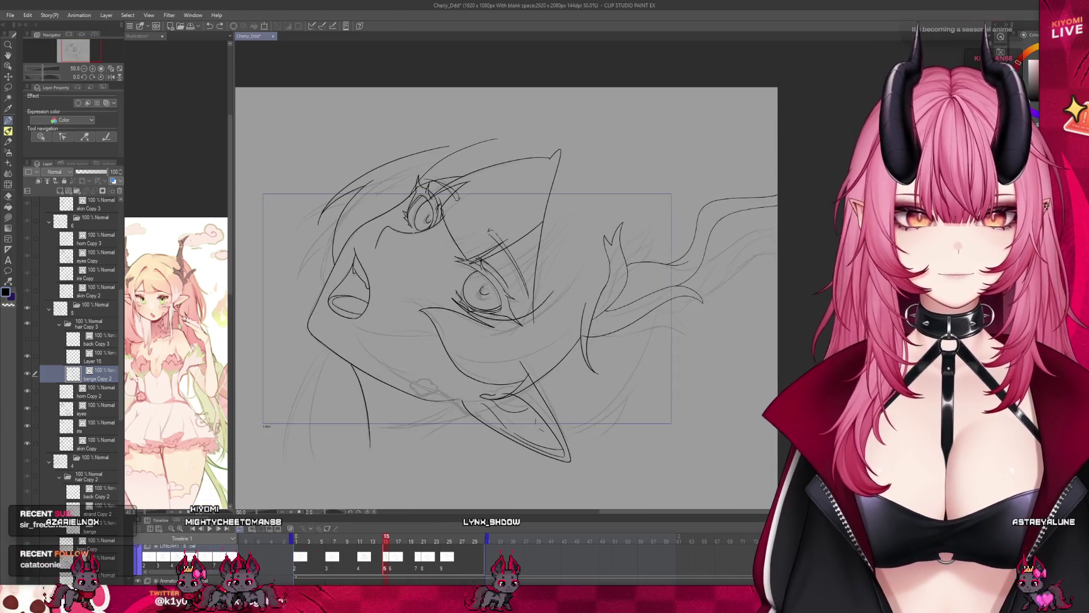
pyautogui.scroll(-2, 377, 202)
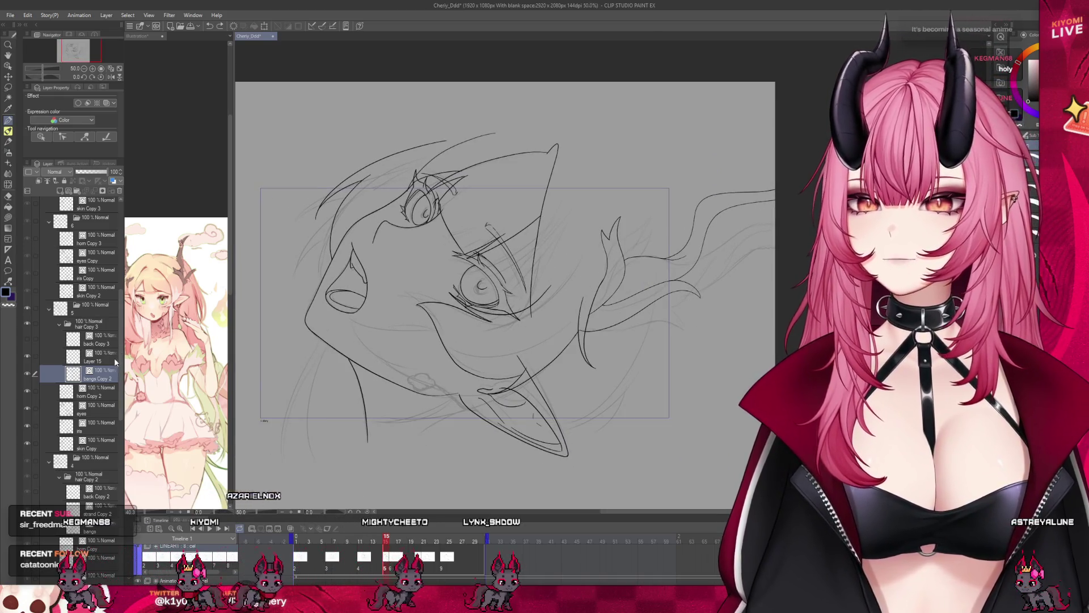
pyautogui.click(93, 339)
pyautogui.click(27, 339)
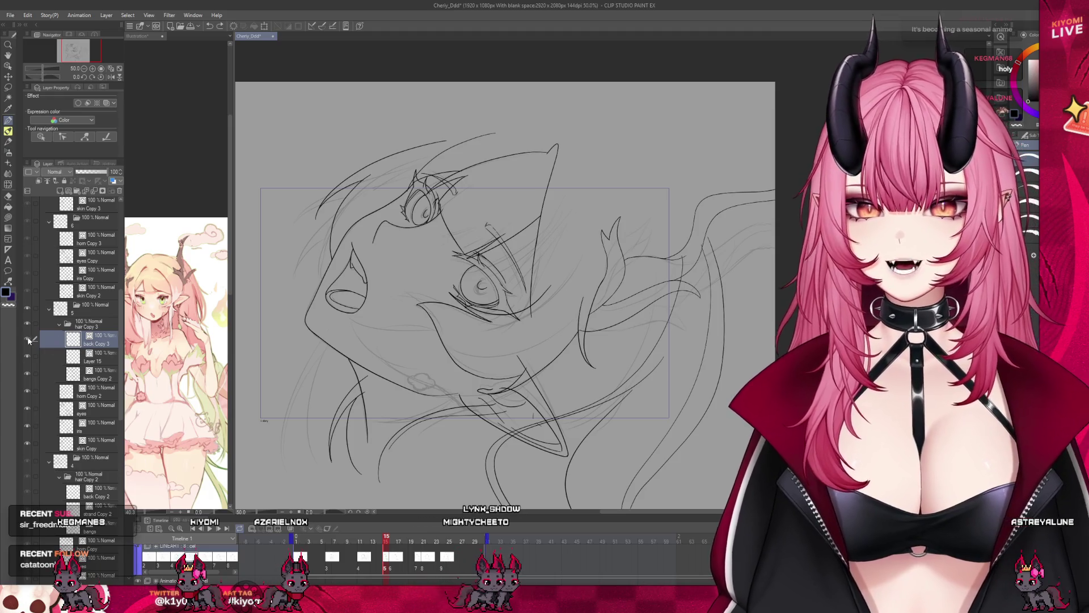
pyautogui.click(27, 340)
pyautogui.click(94, 356)
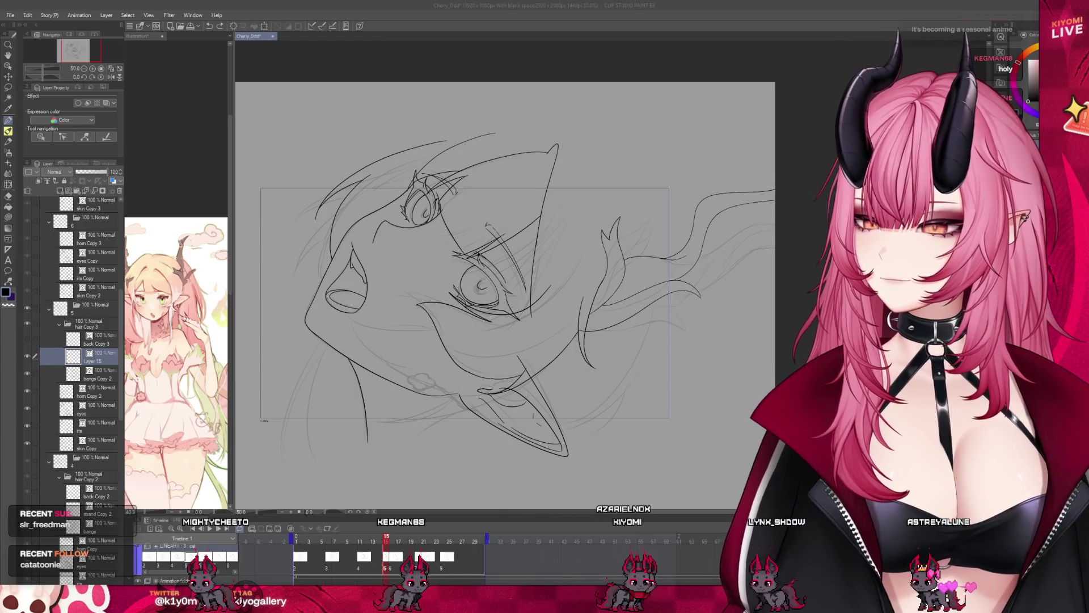
# - Ink a hair strand across the cheek below the eye, then extend it further left with another brush
pyautogui.scroll(1, 464, 375)
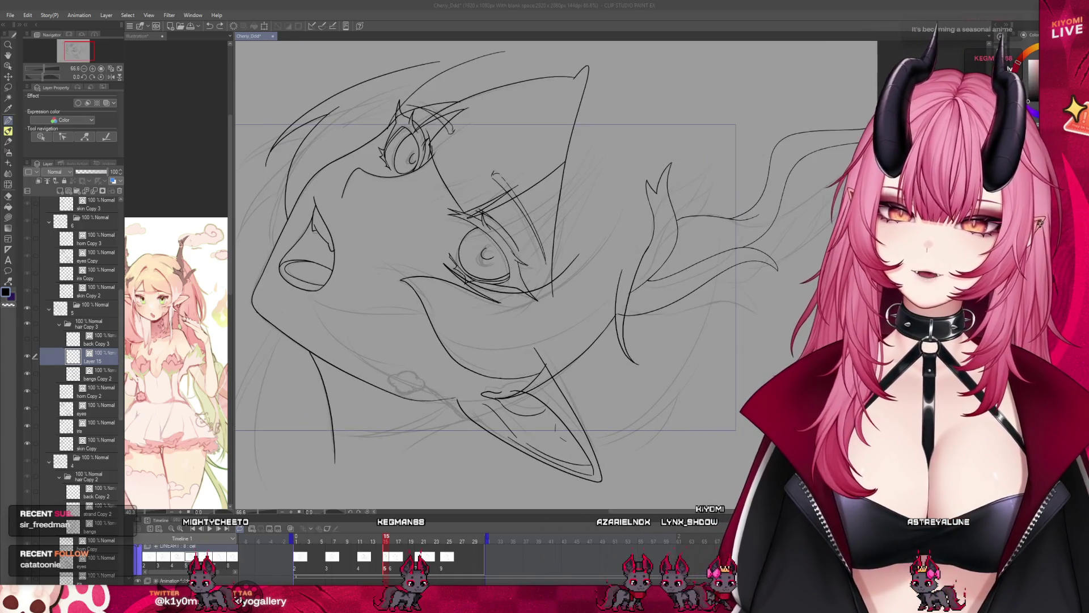
pyautogui.scroll(1, 381, 401)
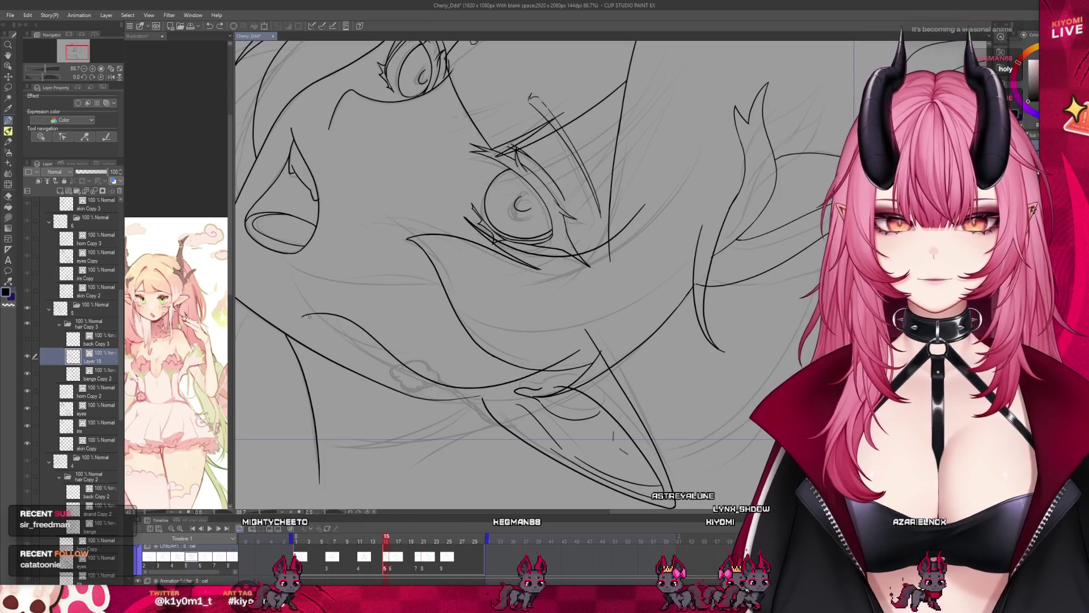
pyautogui.moveTo(309, 317); pyautogui.dragTo(513, 359)
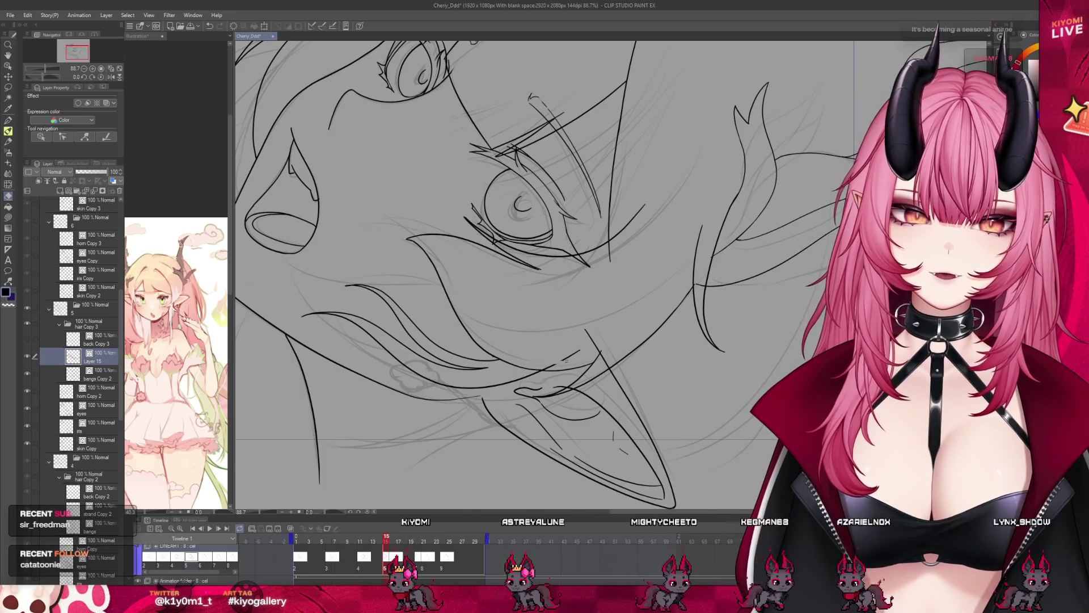
pyautogui.click(8, 120)
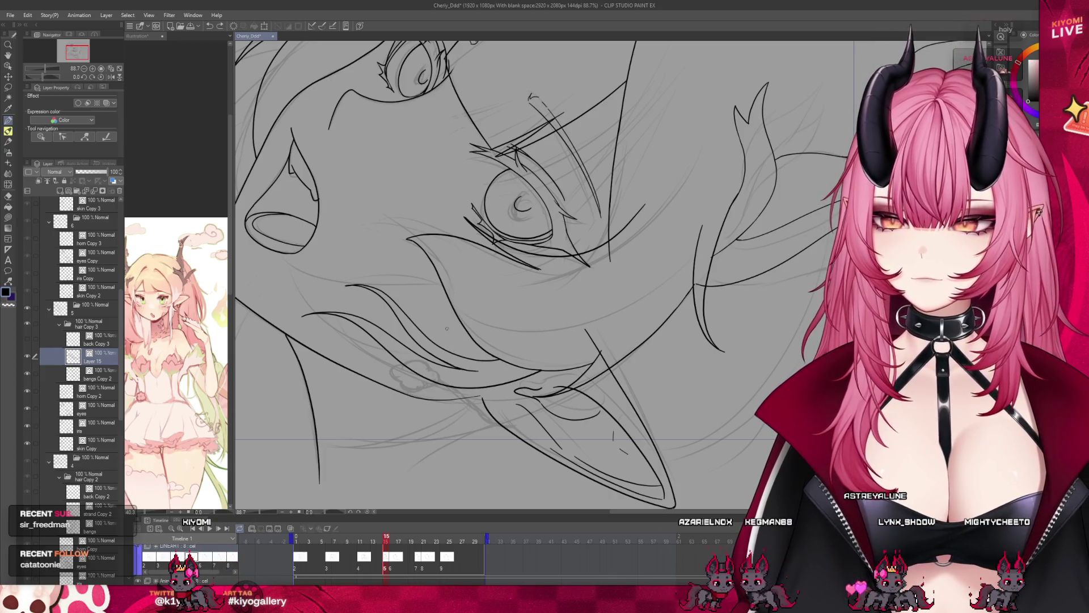
pyautogui.scroll(5, 329, 285)
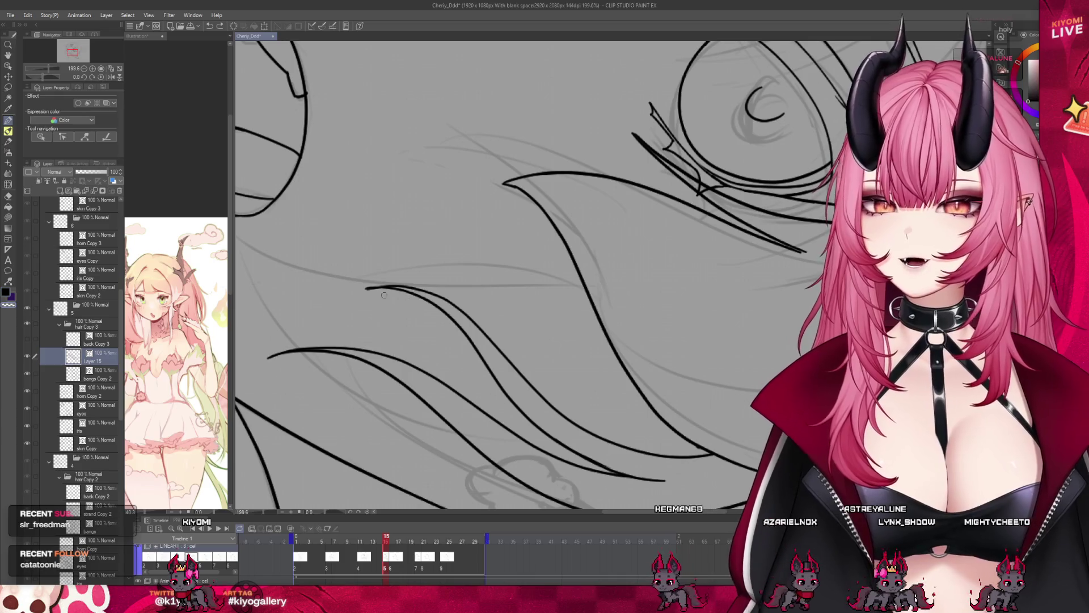
pyautogui.moveTo(366, 288); pyautogui.dragTo(395, 298)
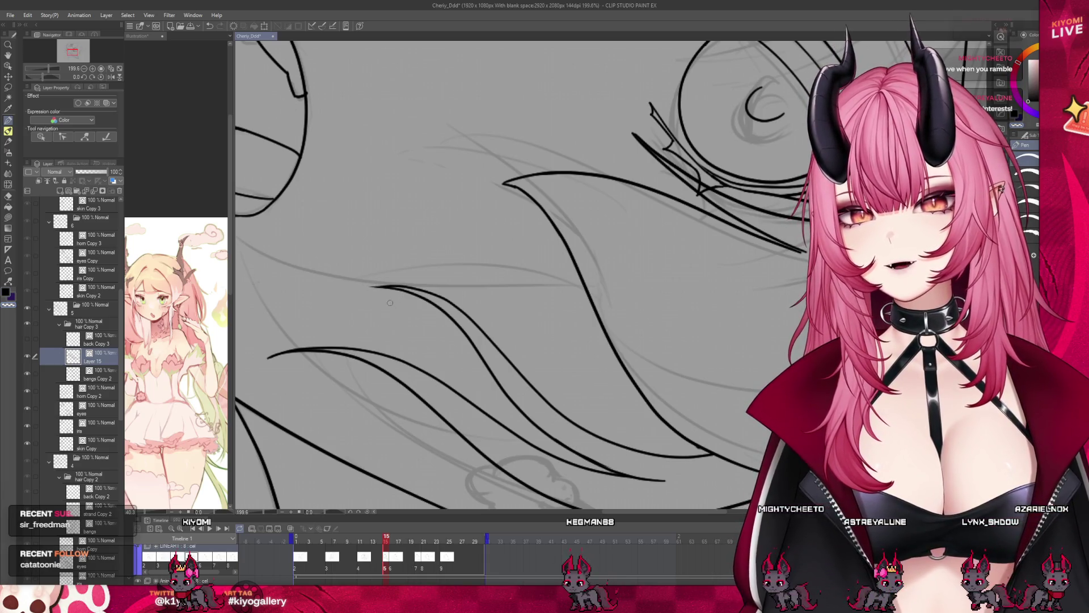
pyautogui.scroll(-3, 437, 290)
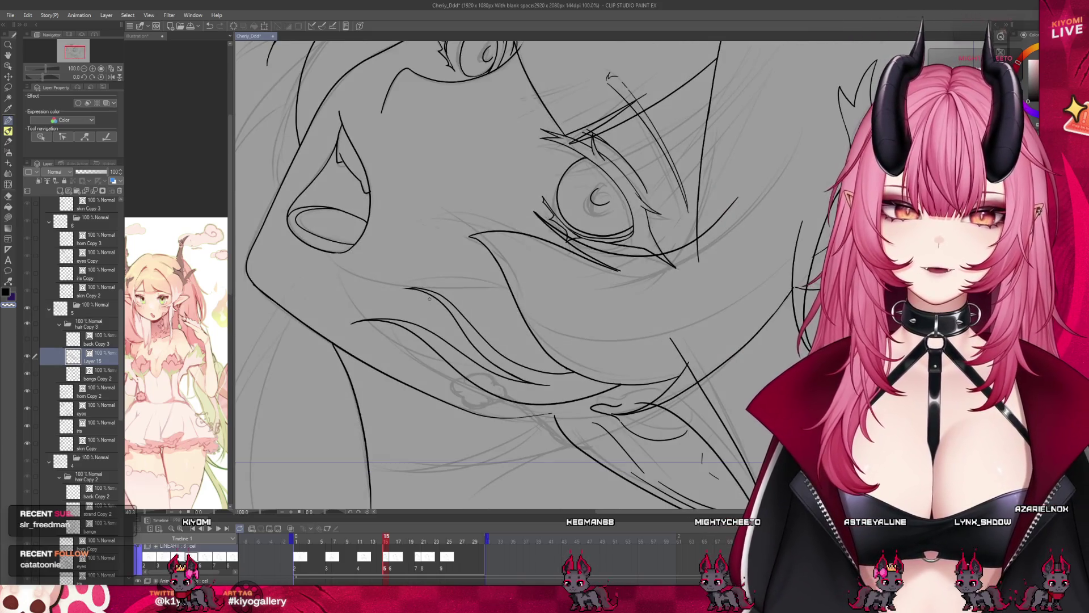
pyautogui.scroll(3, 426, 301)
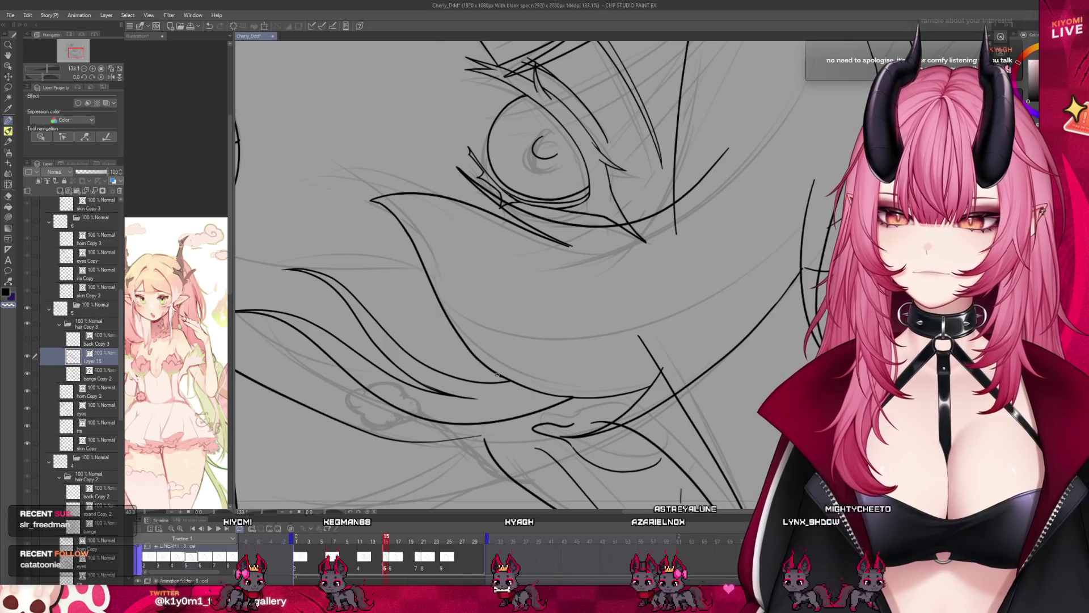
# - Undo the latest strokes around the jaw and switch tools
pyautogui.scroll(-5, 536, 320)
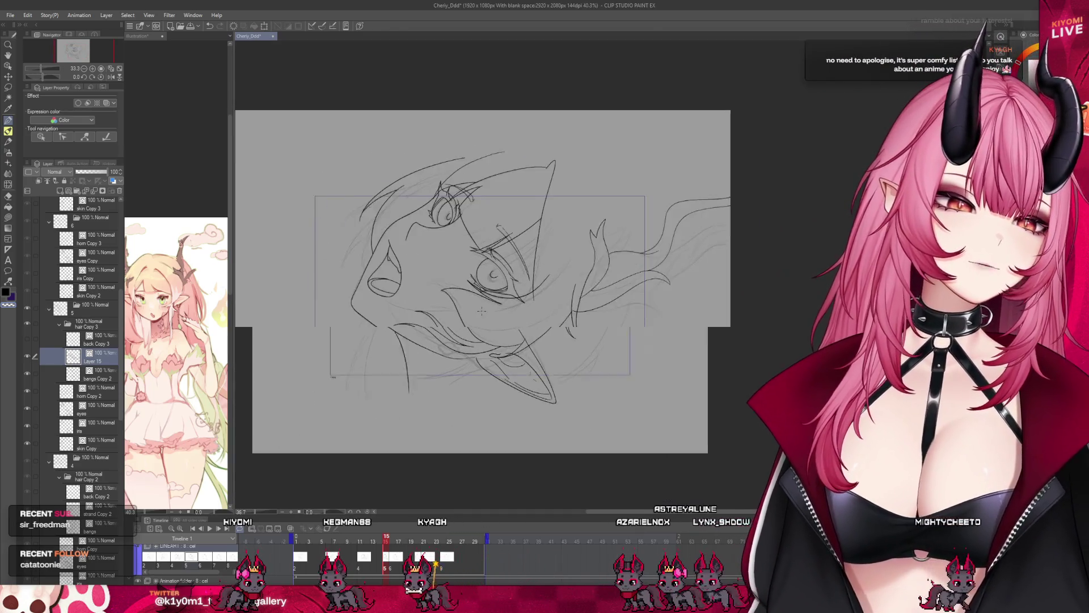
pyautogui.hotkey('ctrl', 'z')
pyautogui.hotkey('ctrl', 'z')
pyautogui.hotkey('ctrl', 'z')
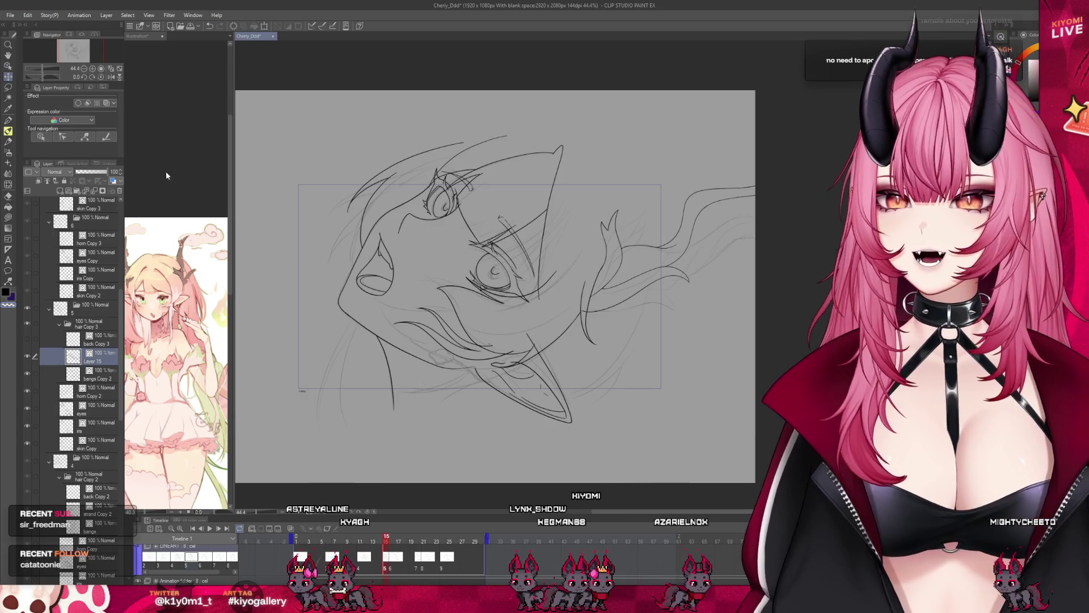
pyautogui.click(8, 196)
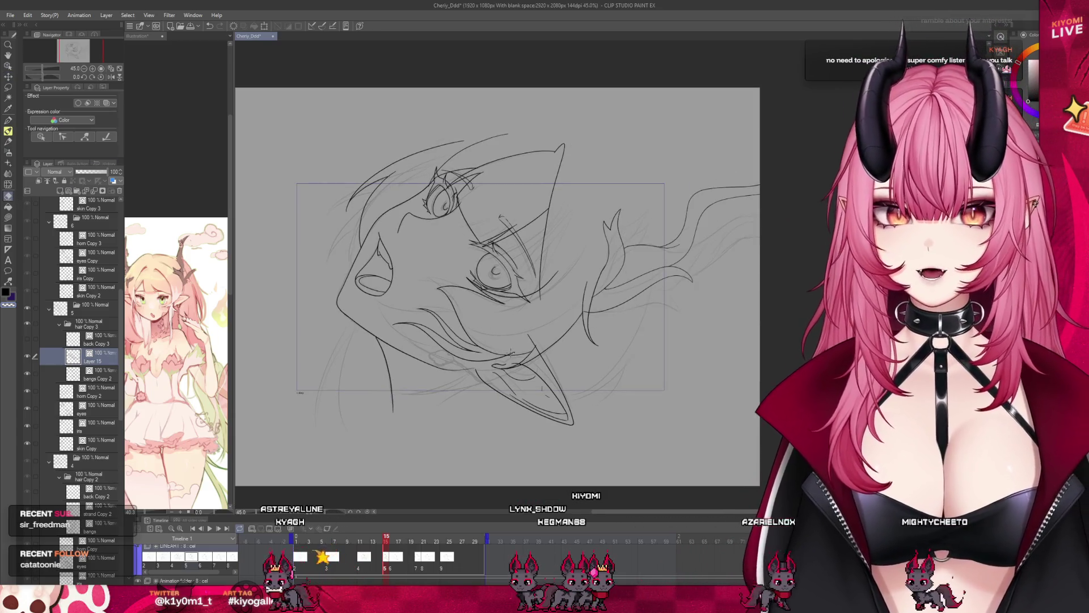
# - Open the copied One Piece news image as a new canvas with Ctrl+Alt+Shift+N
pyautogui.scroll(-2, 540, 345)
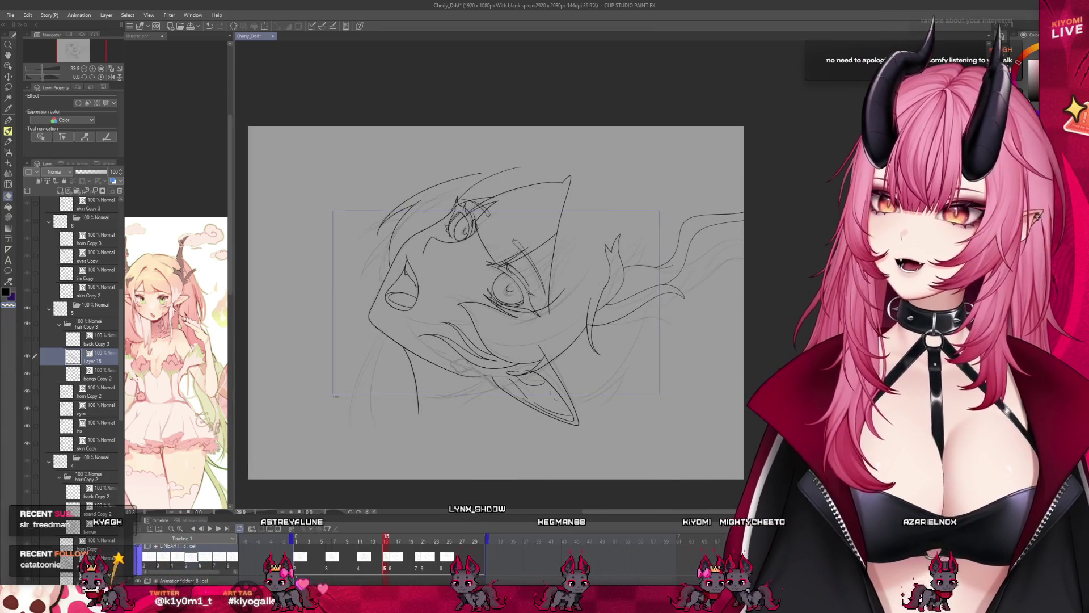
pyautogui.scroll(3, 465, 278)
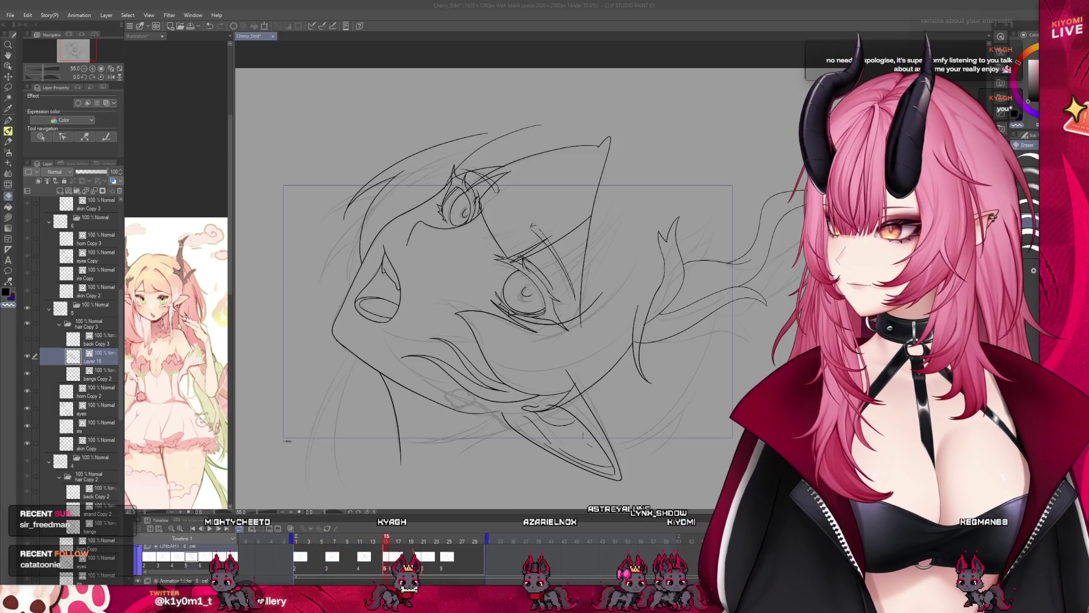
pyautogui.click(22, 25)
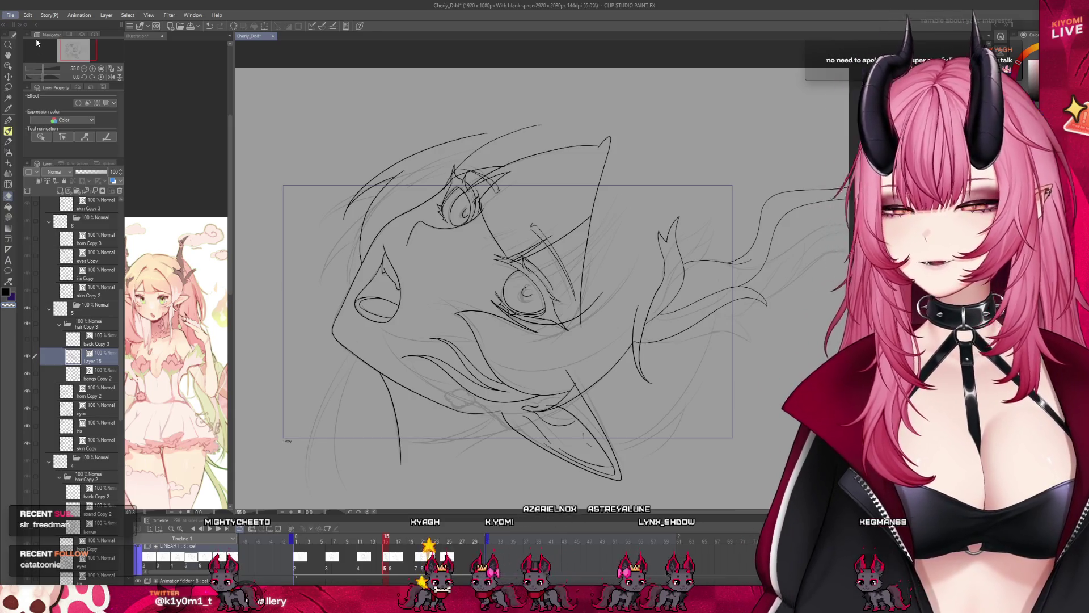
pyautogui.hotkey('ctrl', 'alt', 'shift', 'n')
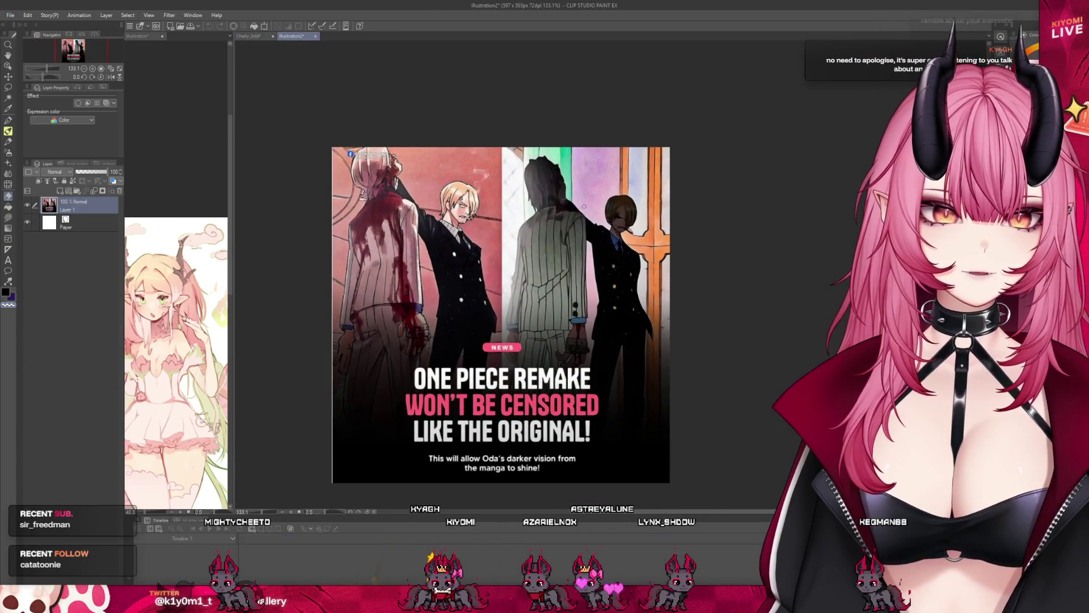
# - Paint white over the blood on the middle figure's shoulder, undoing a first attempt
pyautogui.scroll(3, 584, 206)
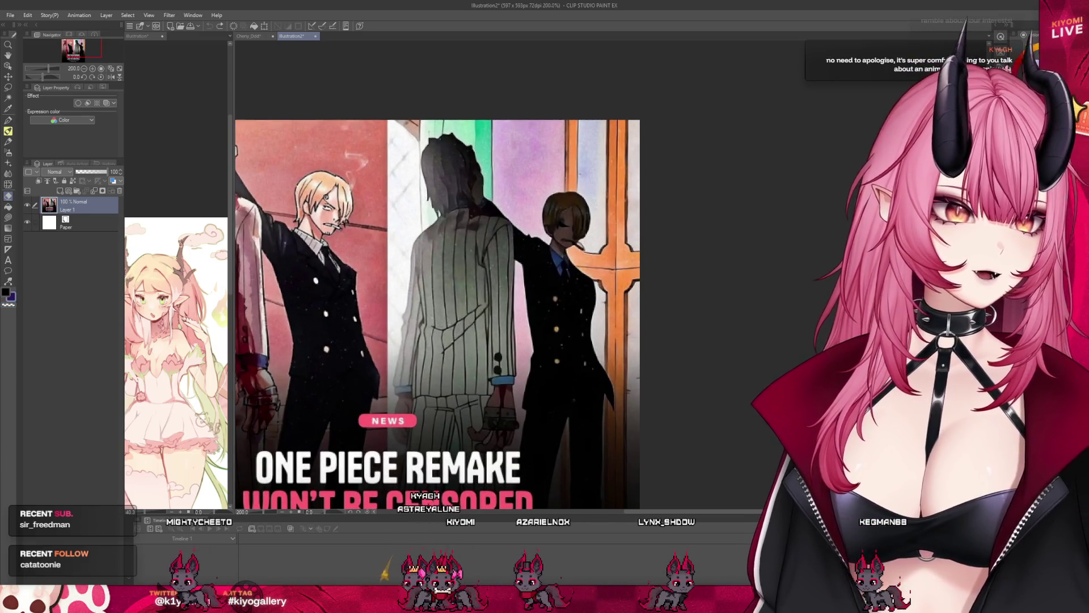
pyautogui.moveTo(479, 236); pyautogui.dragTo(457, 251)
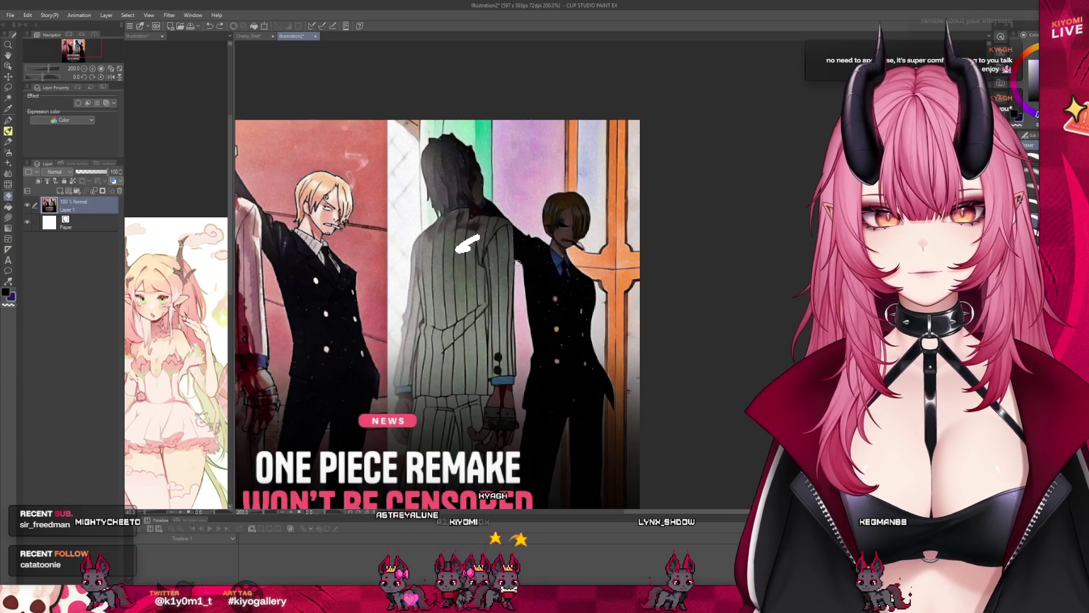
pyautogui.hotkey('ctrl', 'z')
pyautogui.scroll(-2, 463, 222)
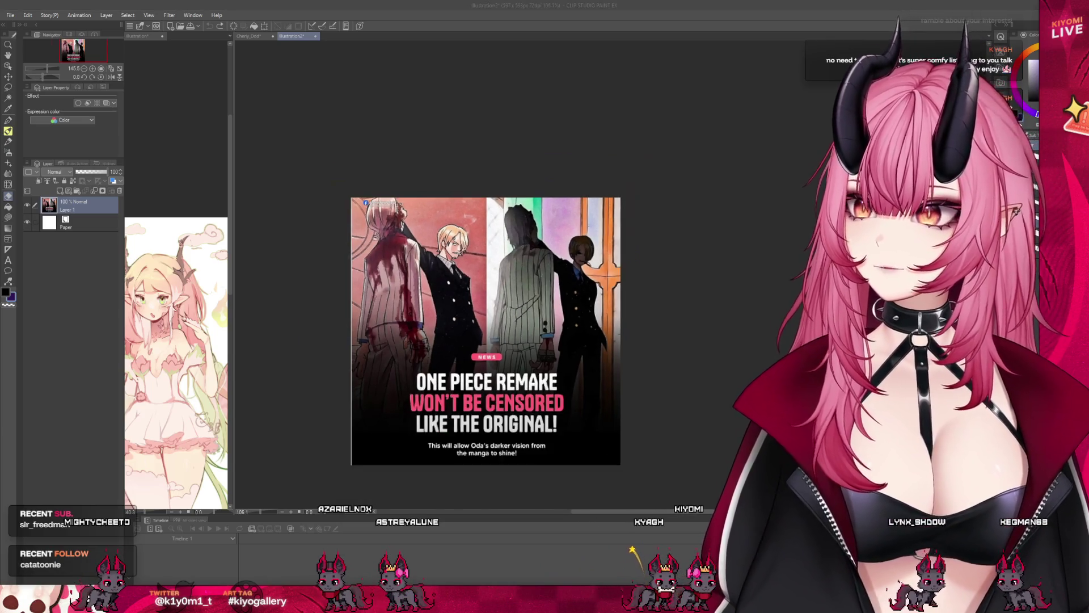
pyautogui.scroll(2, 463, 329)
pyautogui.moveTo(412, 193); pyautogui.dragTo(415, 219)
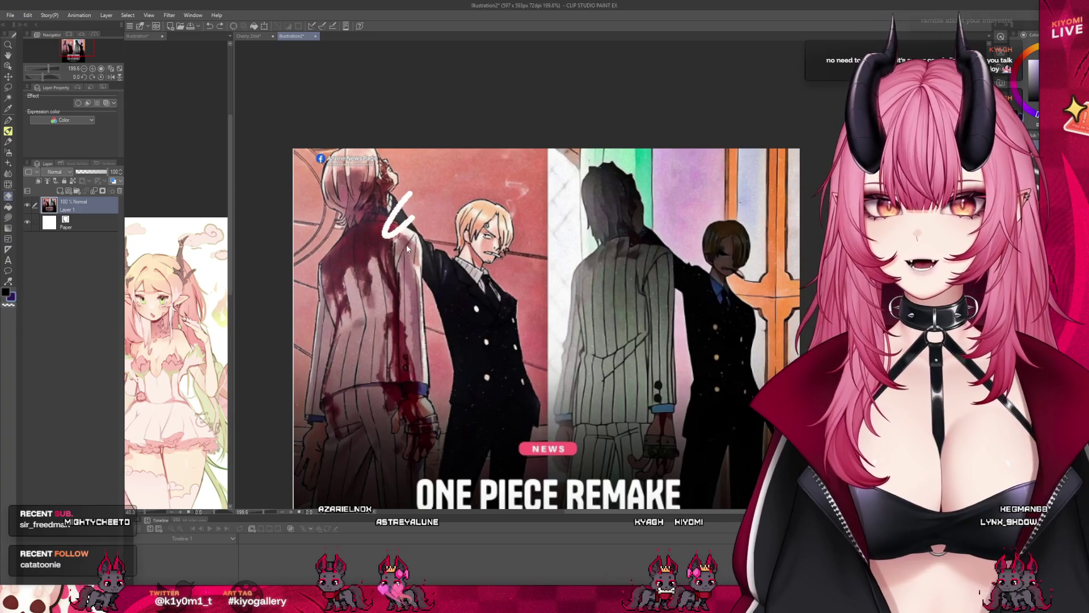
pyautogui.scroll(-2, 402, 250)
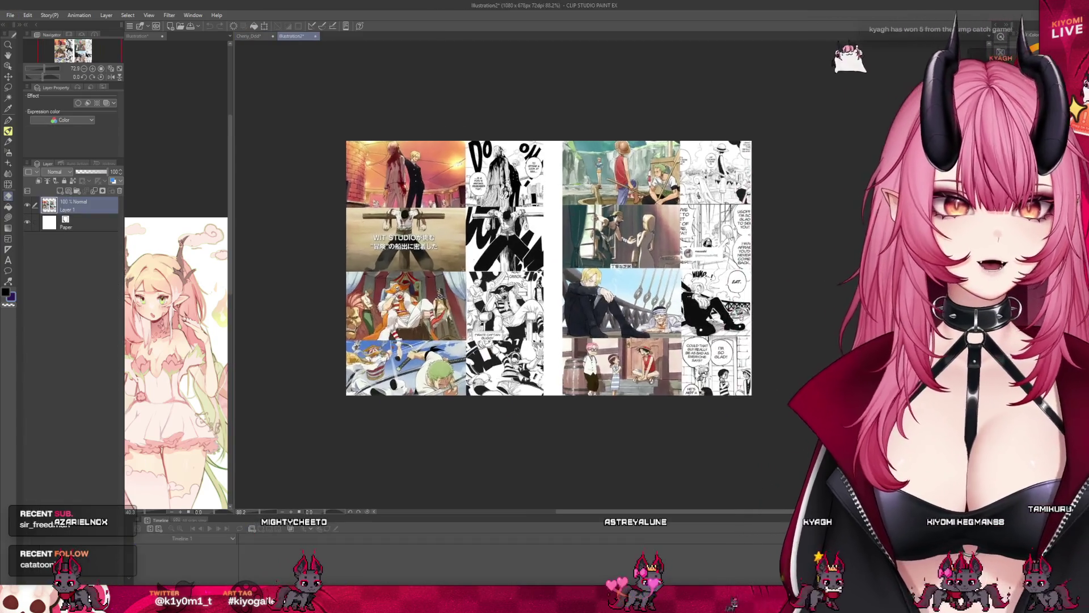
# - Zoom into the One Piece collage panels and paint a white stroke over the character's face
pyautogui.hotkey('ctrl', '+')
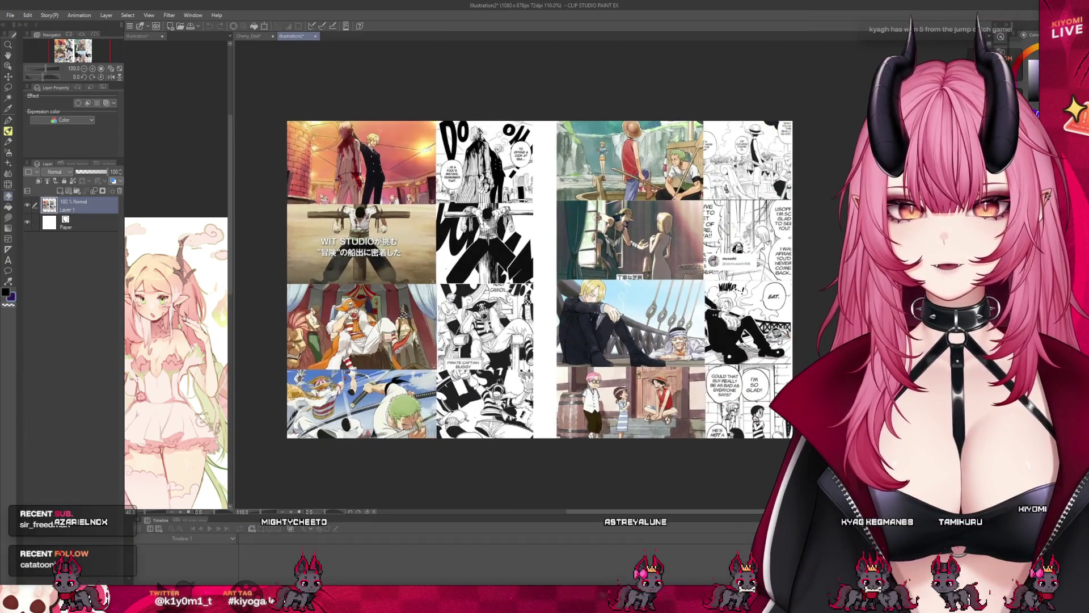
pyautogui.scroll(5, 539, 279)
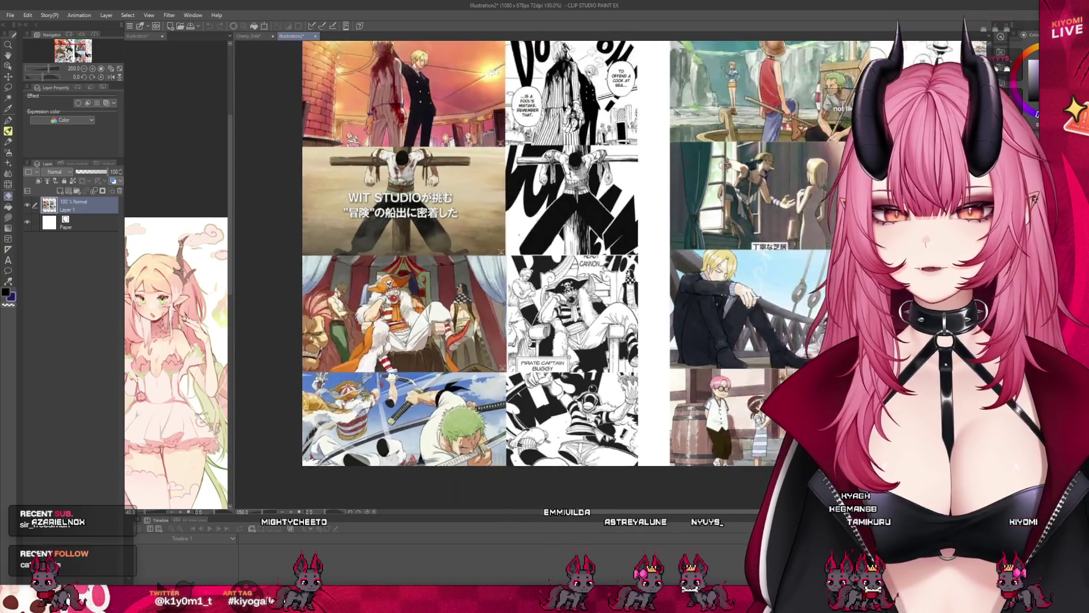
pyautogui.hotkey('ctrl', '+')
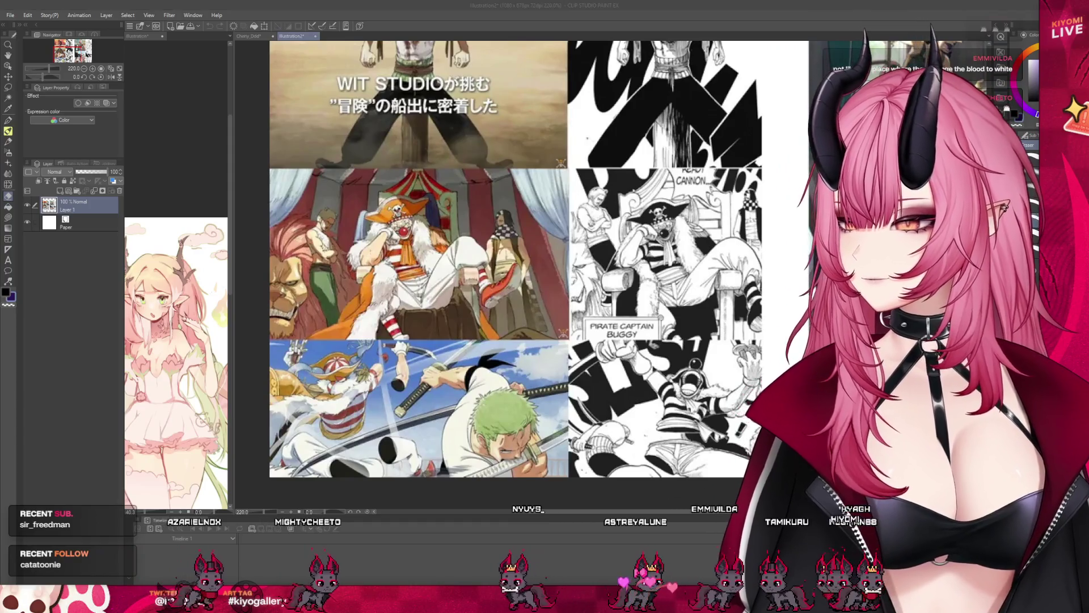
pyautogui.scroll(-5, 454, 298)
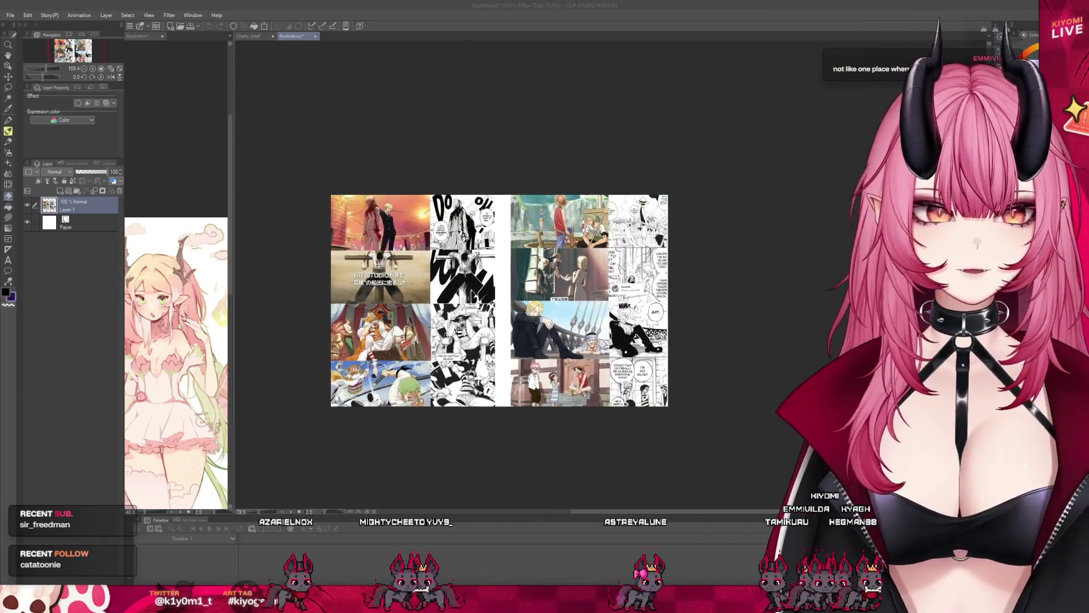
pyautogui.scroll(5, 454, 284)
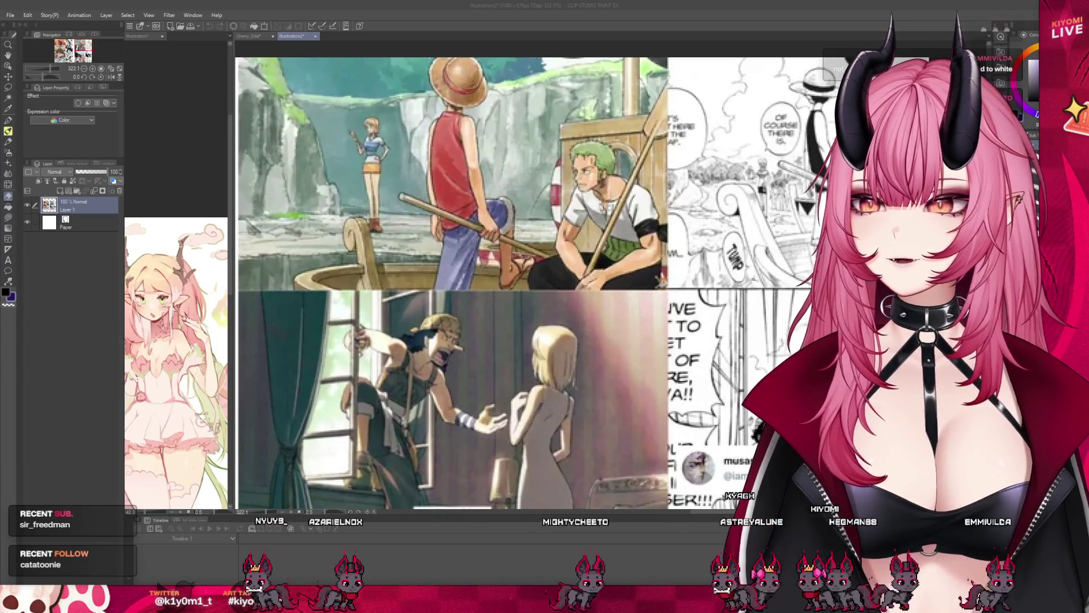
pyautogui.moveTo(438, 311); pyautogui.dragTo(435, 347)
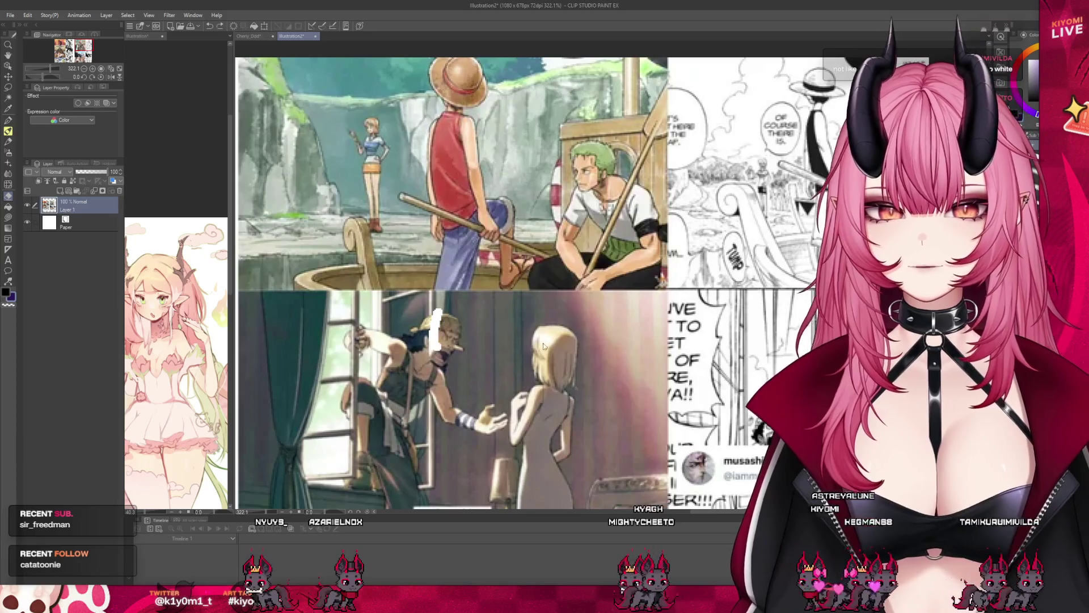
# - Close the Illustration2 collage with Ctrl+W to return to the Cherry_Ddd sketch
pyautogui.scroll(-3, 807, 276)
pyautogui.scroll(2, 808, 276)
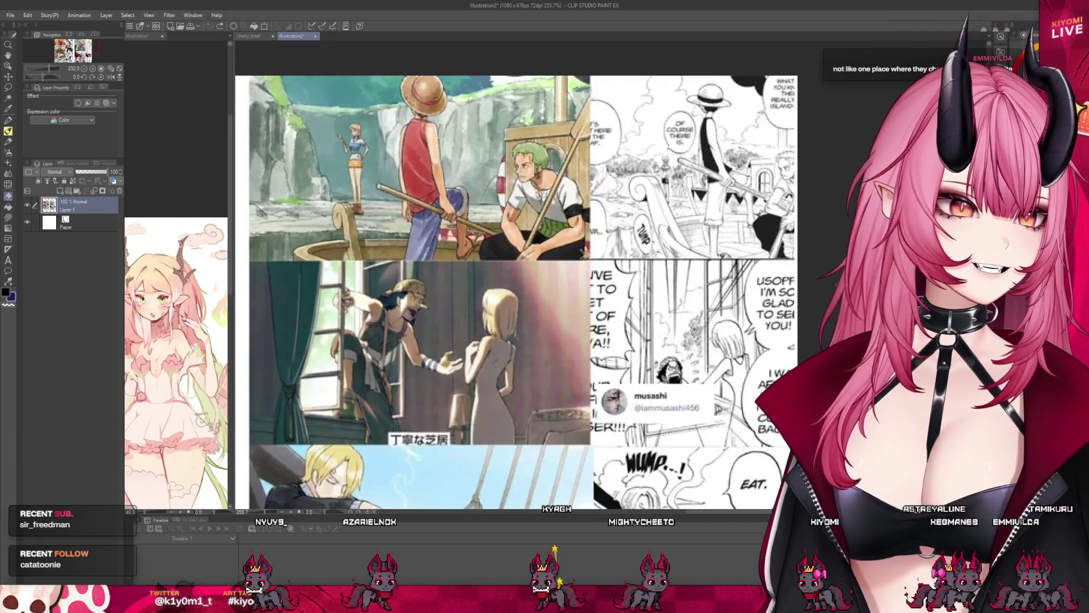
pyautogui.scroll(-2, 636, 314)
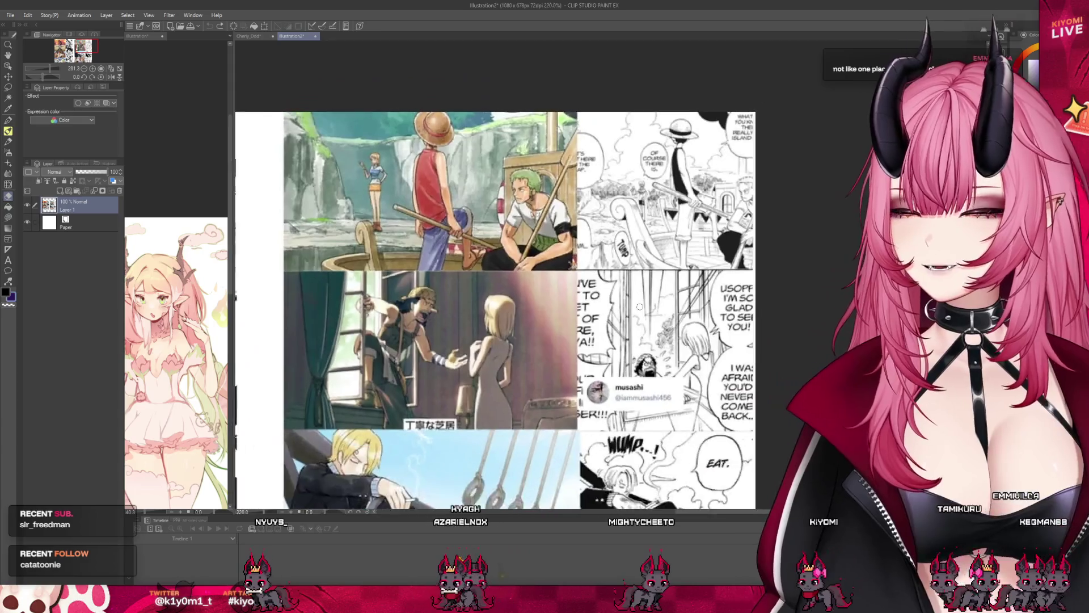
pyautogui.scroll(1, 406, 330)
pyautogui.scroll(-2, 451, 319)
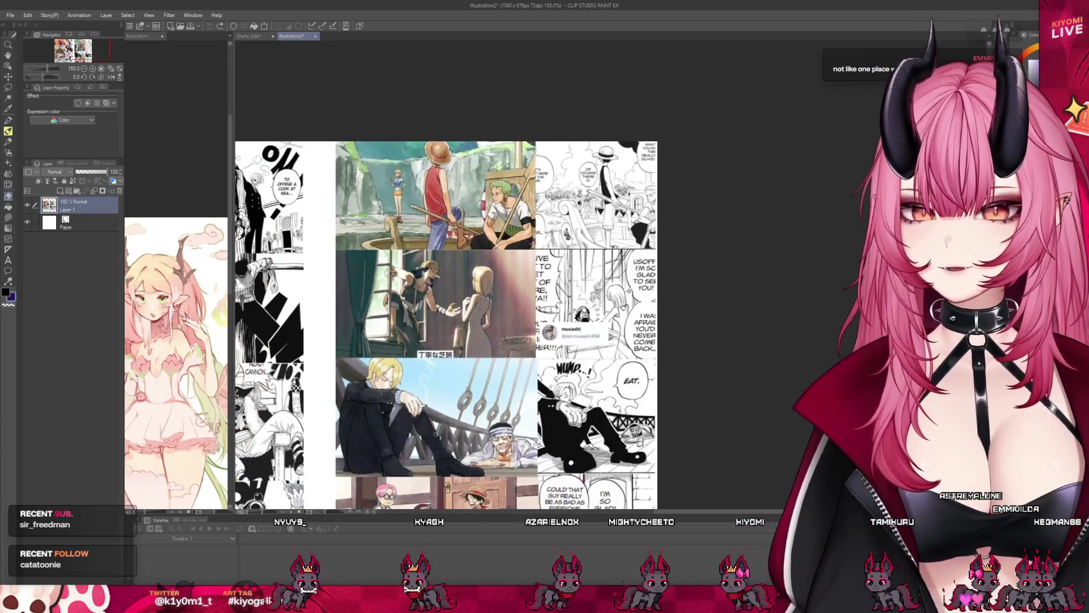
pyautogui.scroll(1, 434, 432)
pyautogui.scroll(-4, 424, 425)
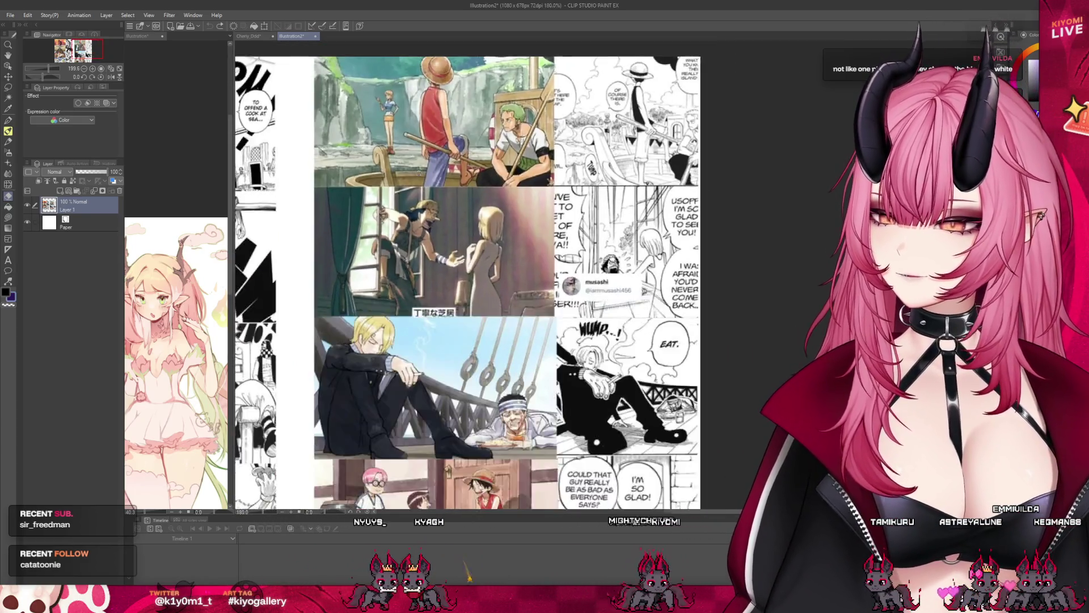
pyautogui.scroll(2, 437, 306)
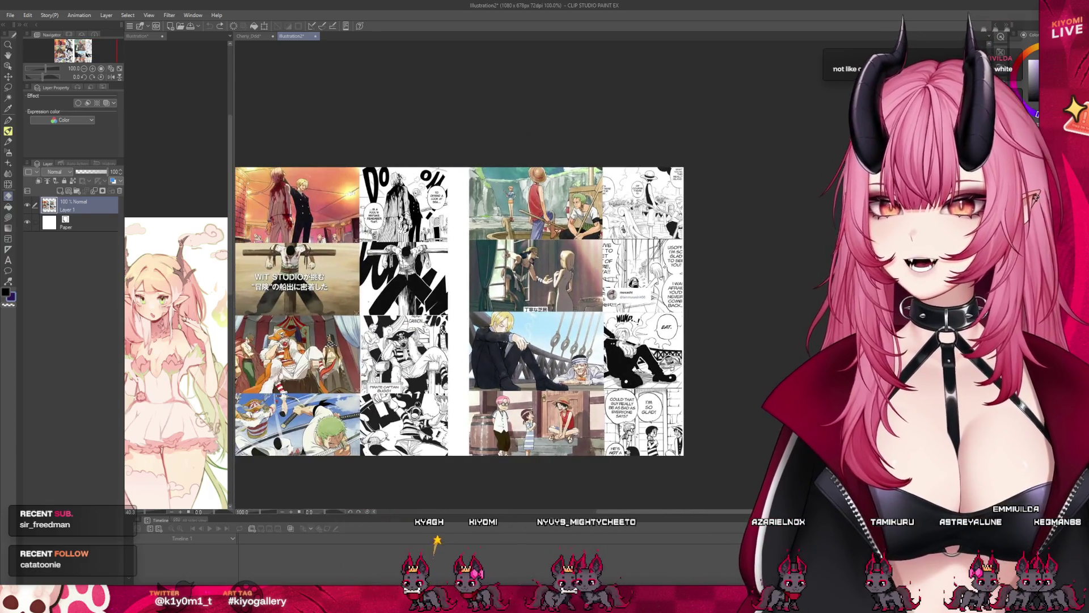
pyautogui.scroll(1, 428, 200)
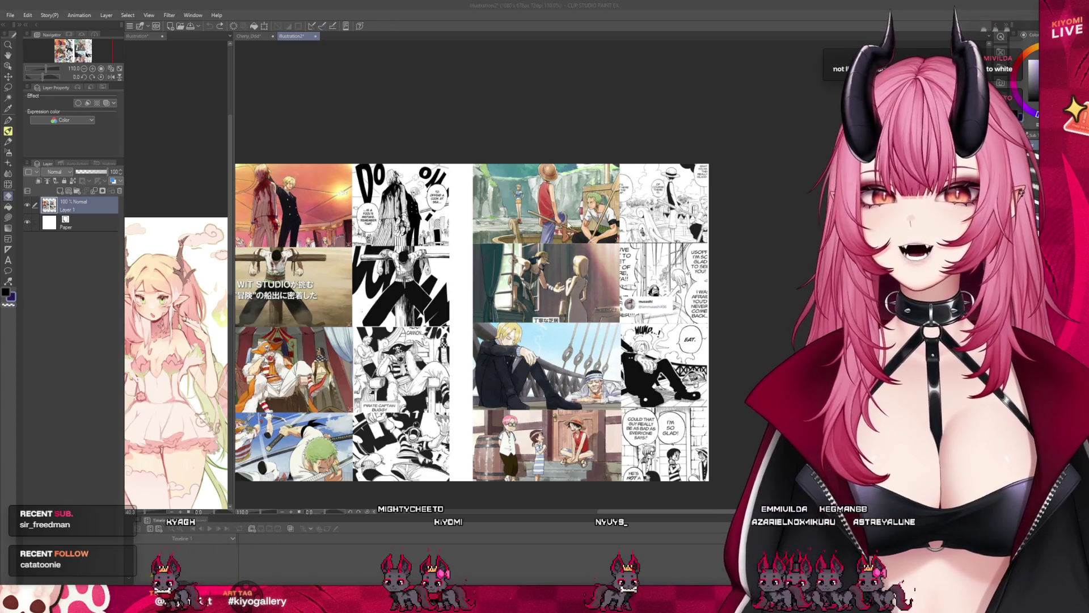
pyautogui.hotkey('ctrl', 'w')
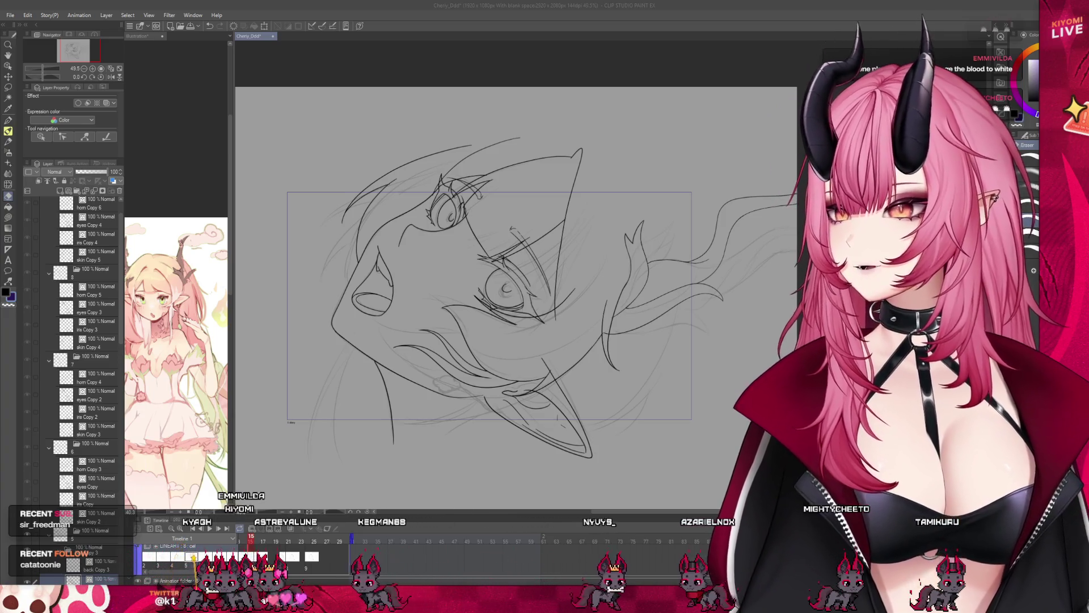
pyautogui.click(25, 25)
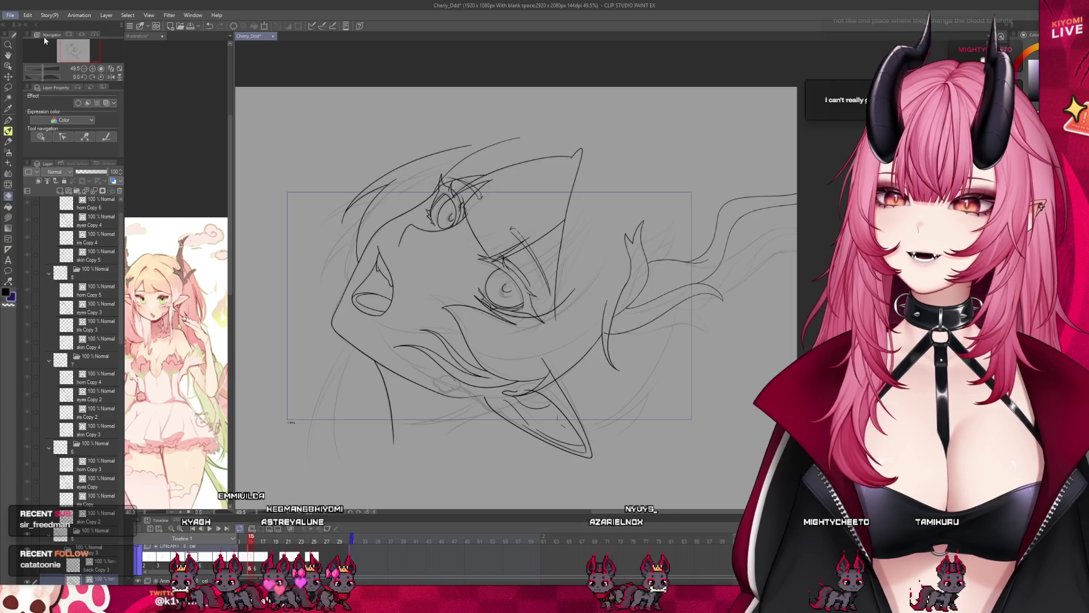
pyautogui.click(43, 36)
pyautogui.scroll(2, 670, 149)
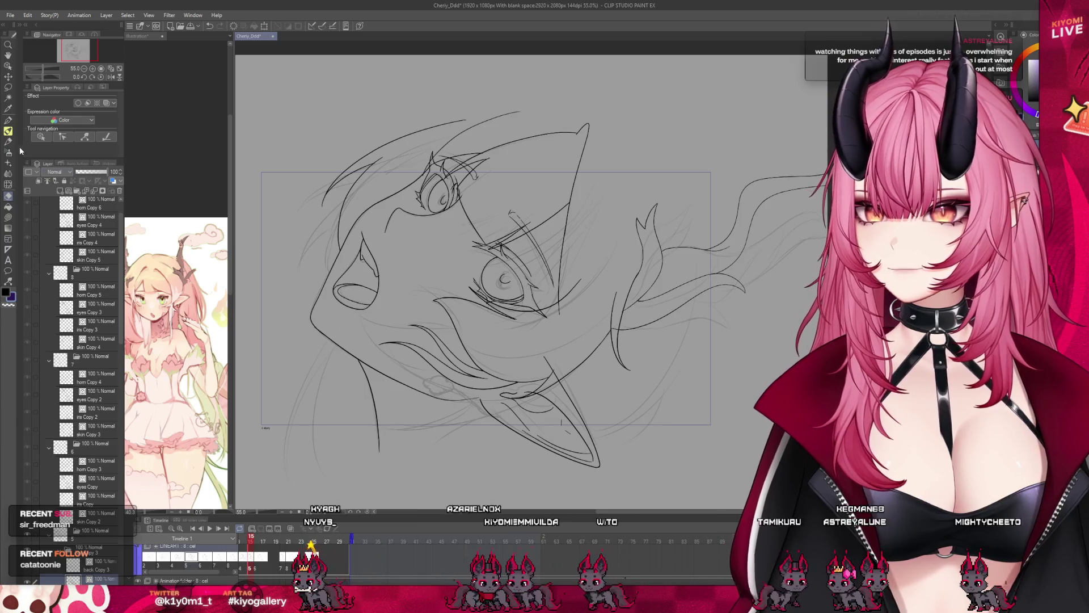
pyautogui.scroll(1, 528, 272)
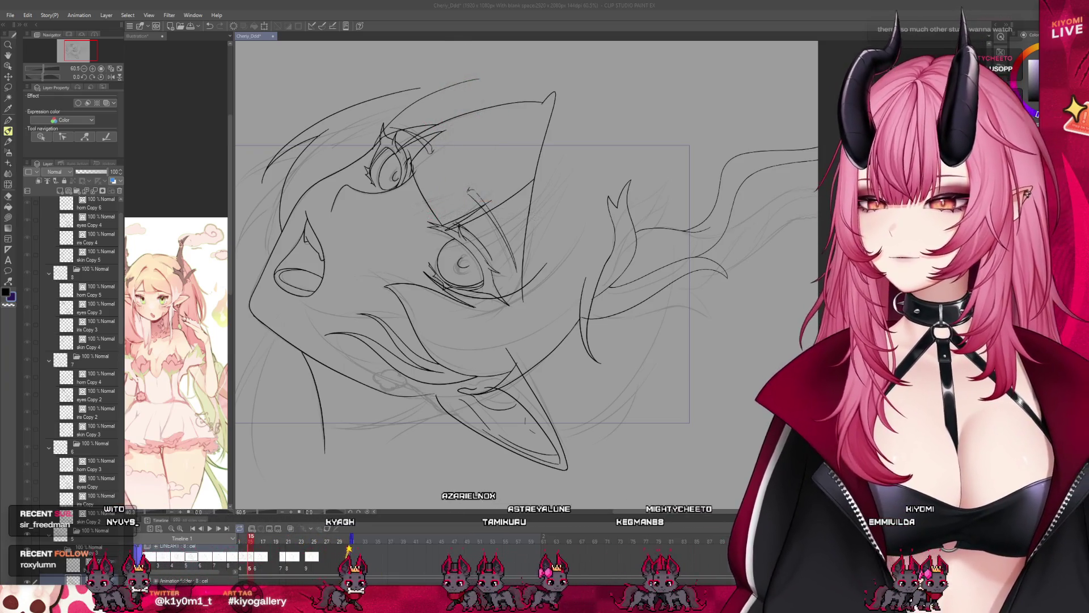
pyautogui.scroll(-1, 434, 318)
pyautogui.scroll(2, 526, 288)
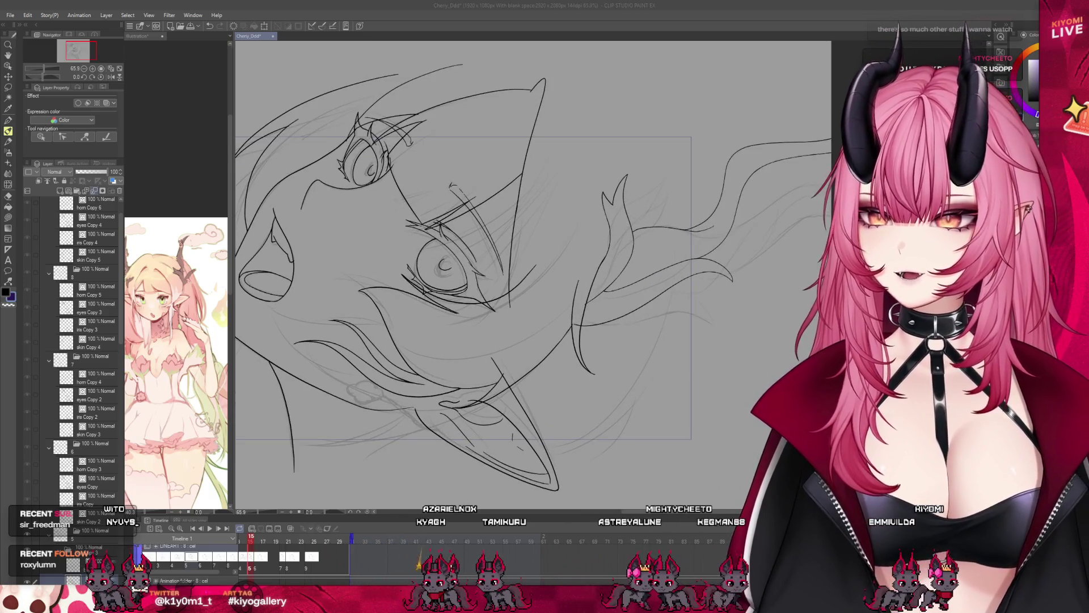
pyautogui.scroll(-3, 85, 352)
pyautogui.click(85, 498)
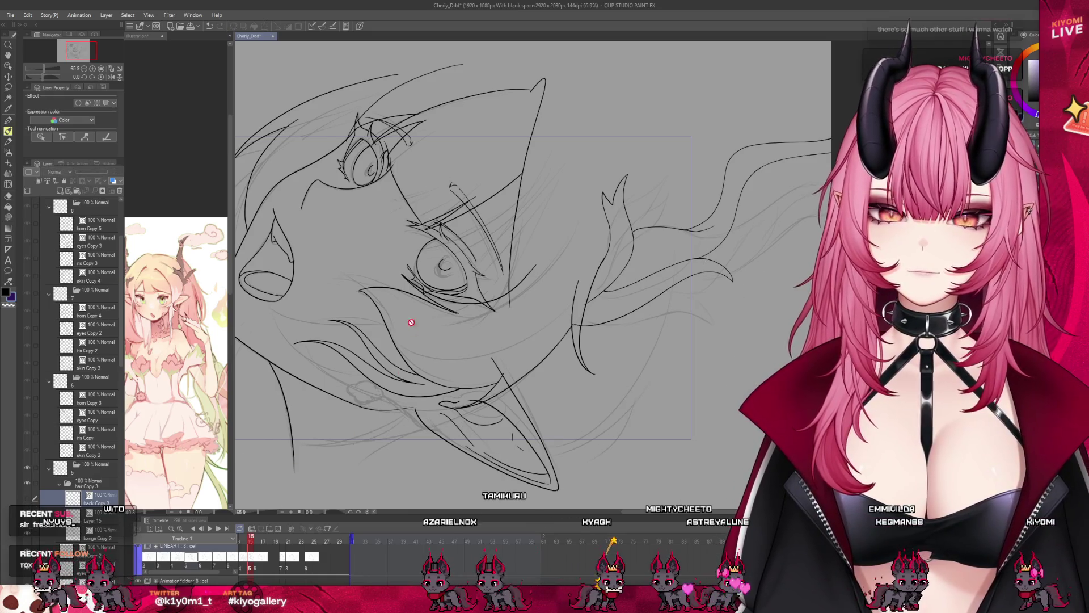
pyautogui.scroll(-2, 411, 322)
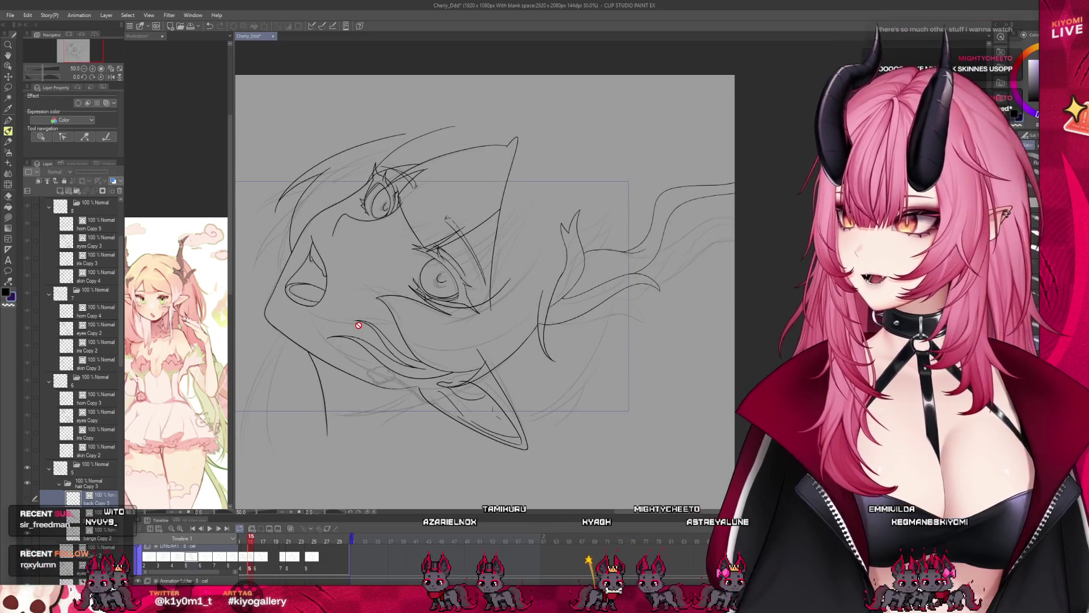
pyautogui.scroll(-1, 373, 319)
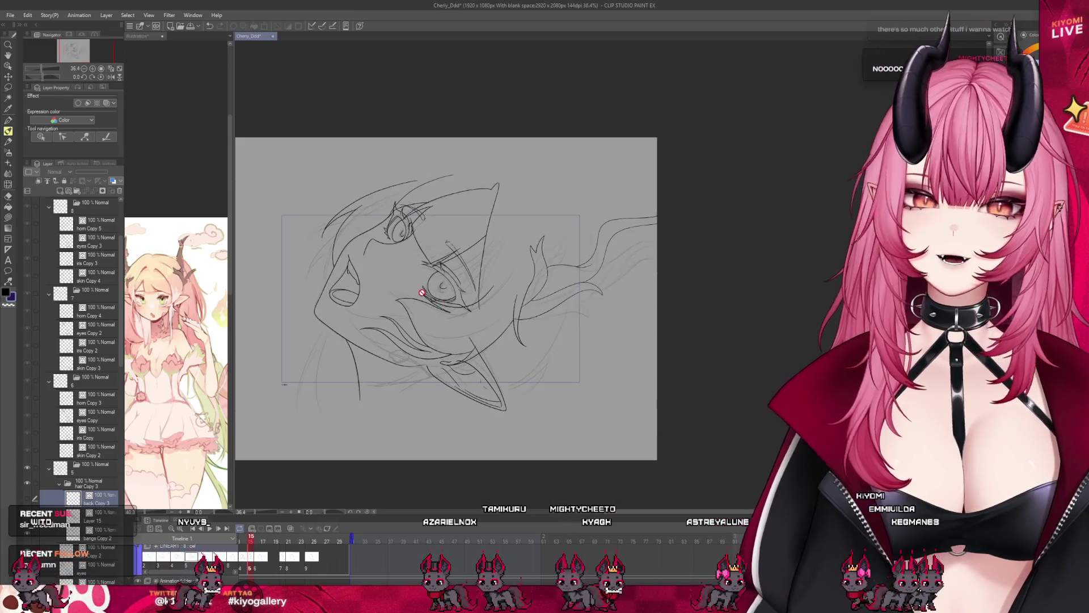
pyautogui.scroll(-2, 104, 434)
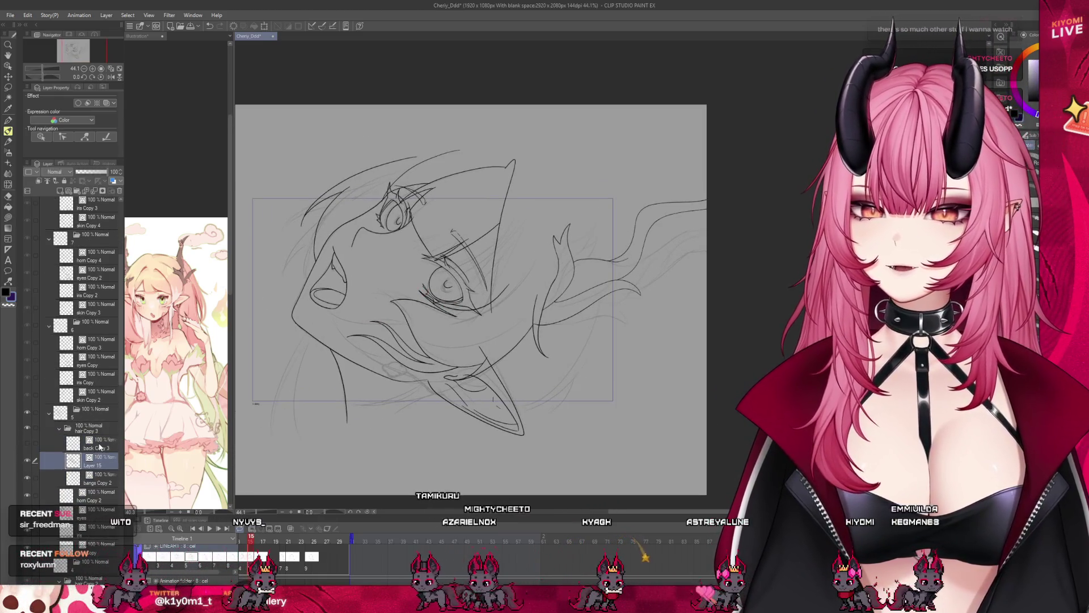
pyautogui.click(27, 444)
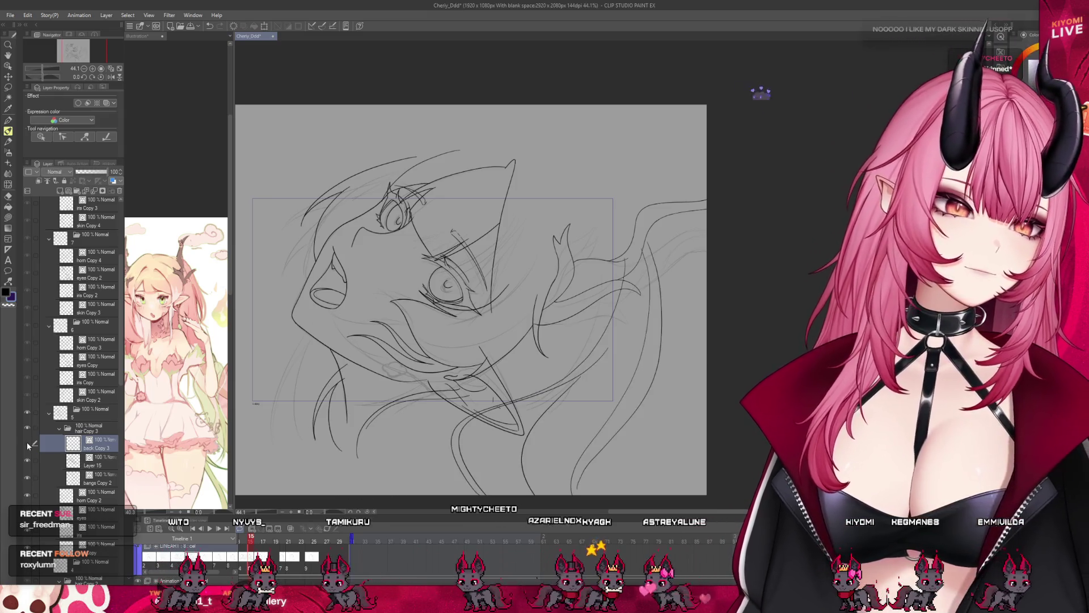
pyautogui.scroll(1, 469, 355)
pyautogui.hotkey('ctrl', 'Tab')
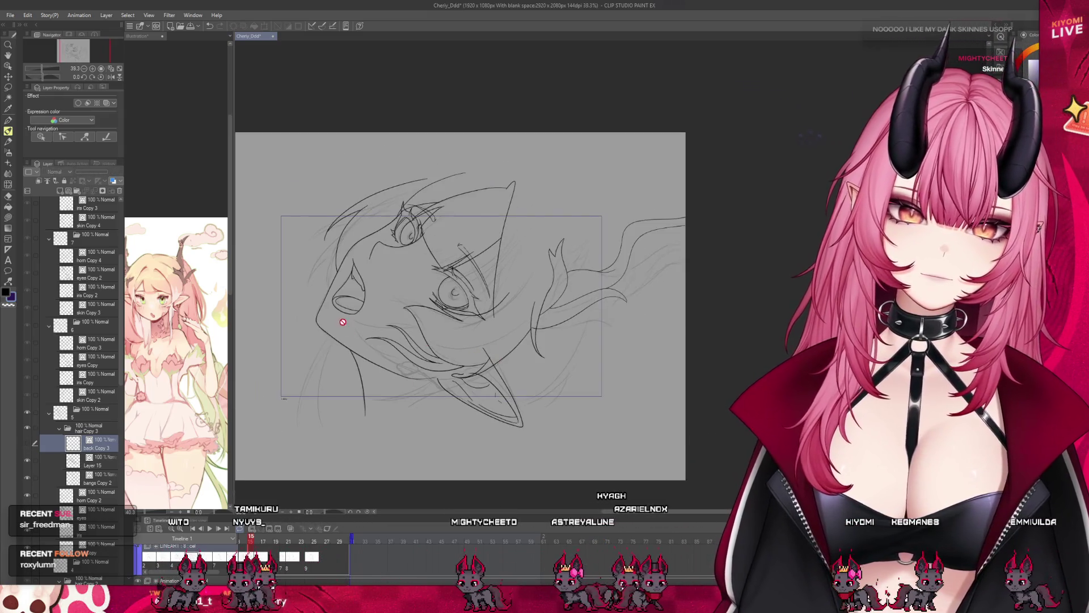
pyautogui.hotkey('ctrl', 'Tab')
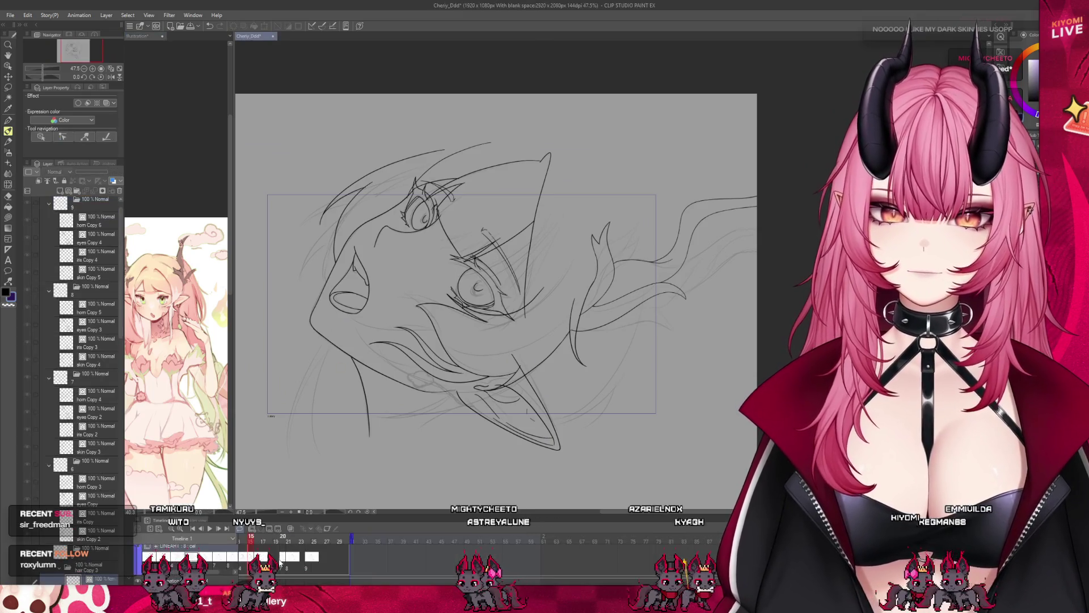
pyautogui.moveTo(249, 540); pyautogui.dragTo(253, 538)
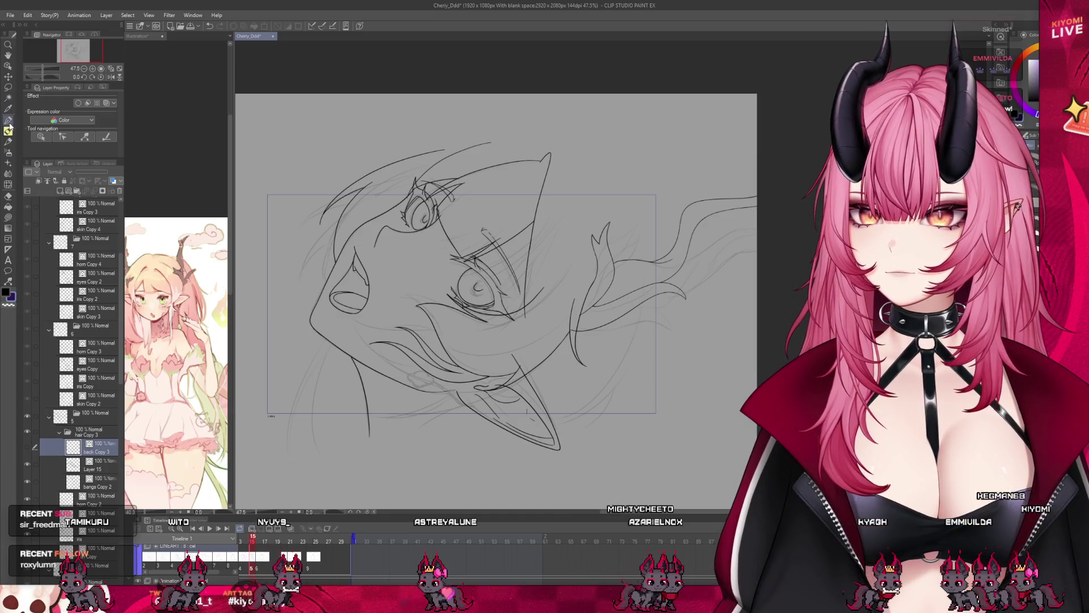
pyautogui.click(96, 464)
pyautogui.hotkey('ctrl', '=')
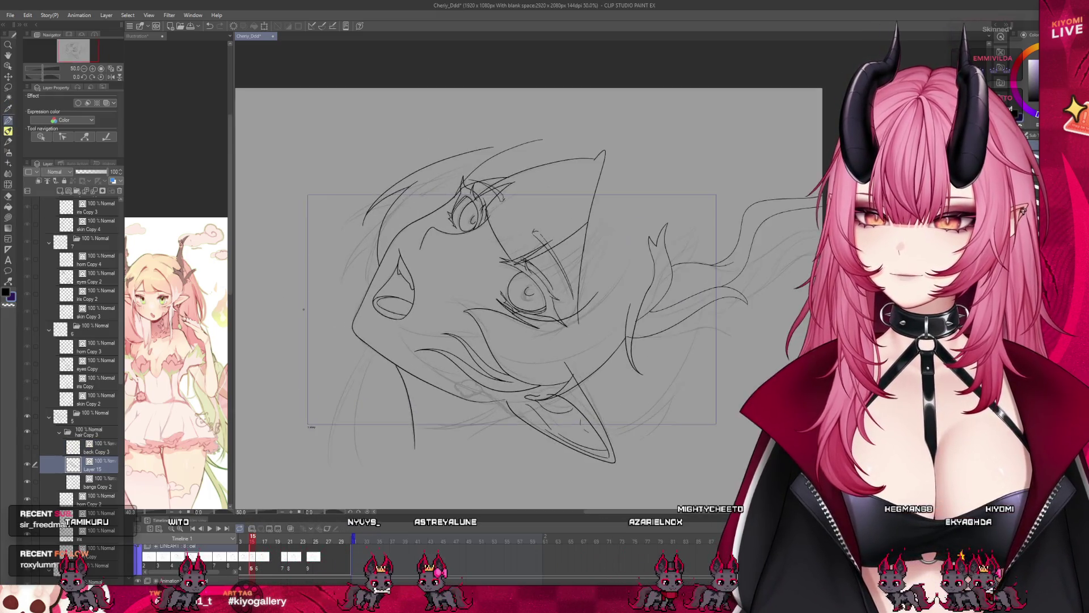
pyautogui.scroll(3, 304, 309)
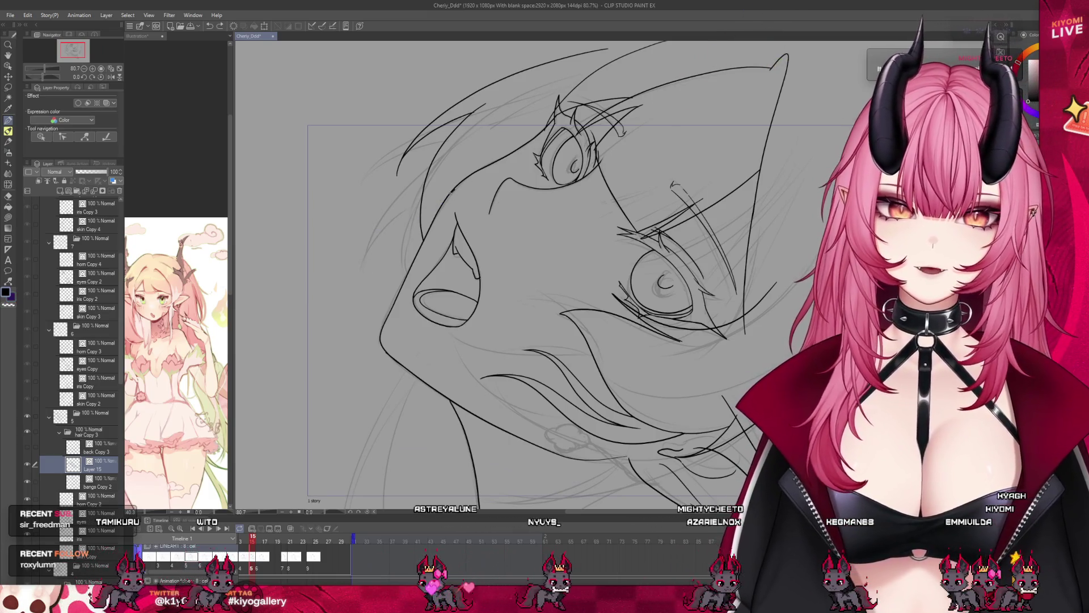
pyautogui.moveTo(454, 190); pyautogui.dragTo(326, 334)
pyautogui.hotkey('ctrl', 'z')
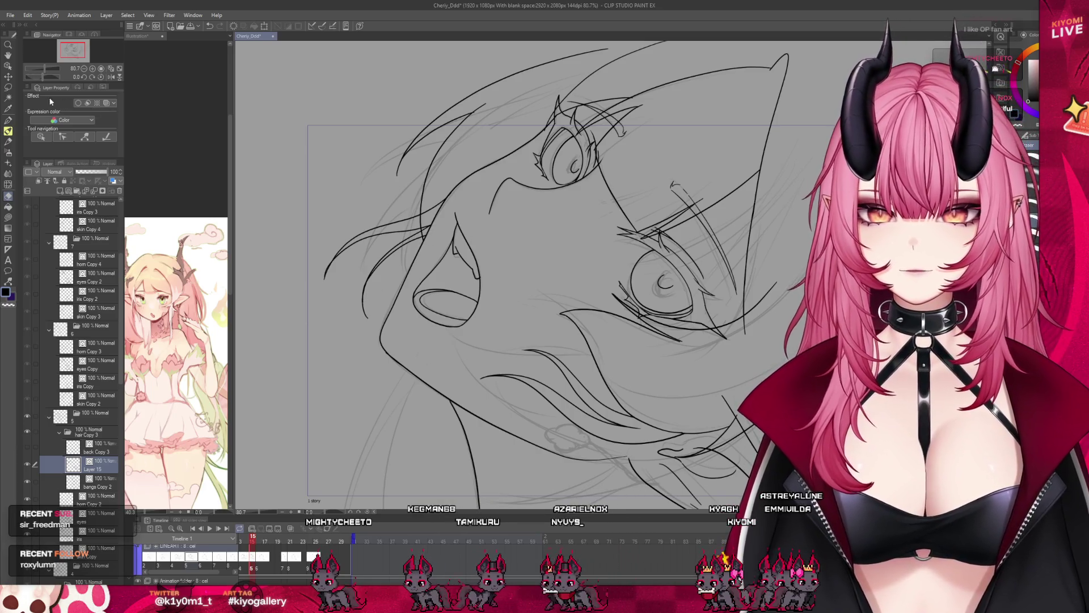
pyautogui.scroll(4, 334, 263)
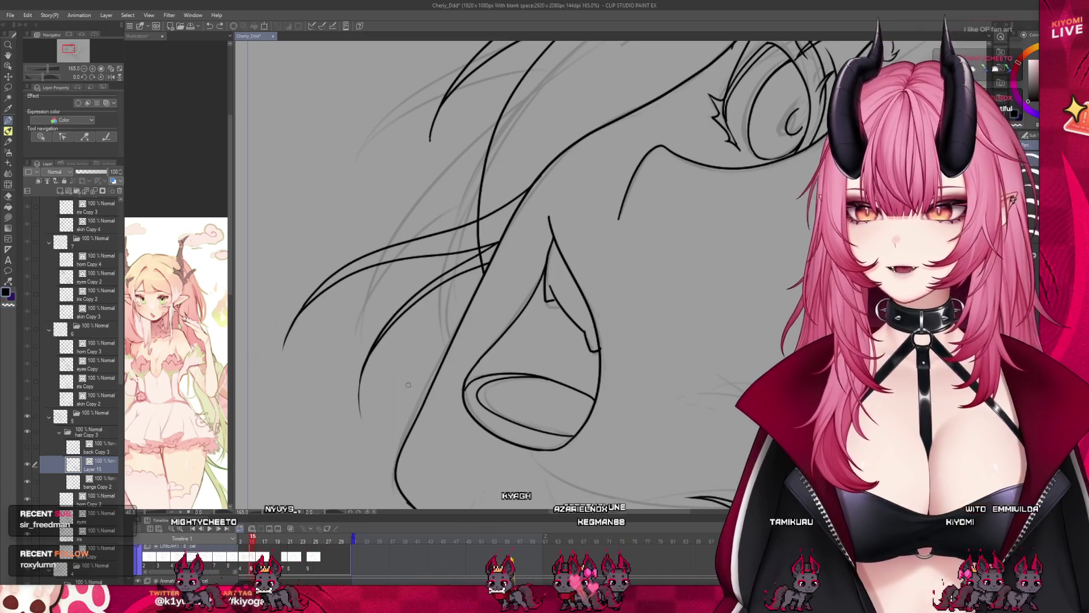
pyautogui.scroll(-2, 369, 315)
pyautogui.scroll(-4, 369, 315)
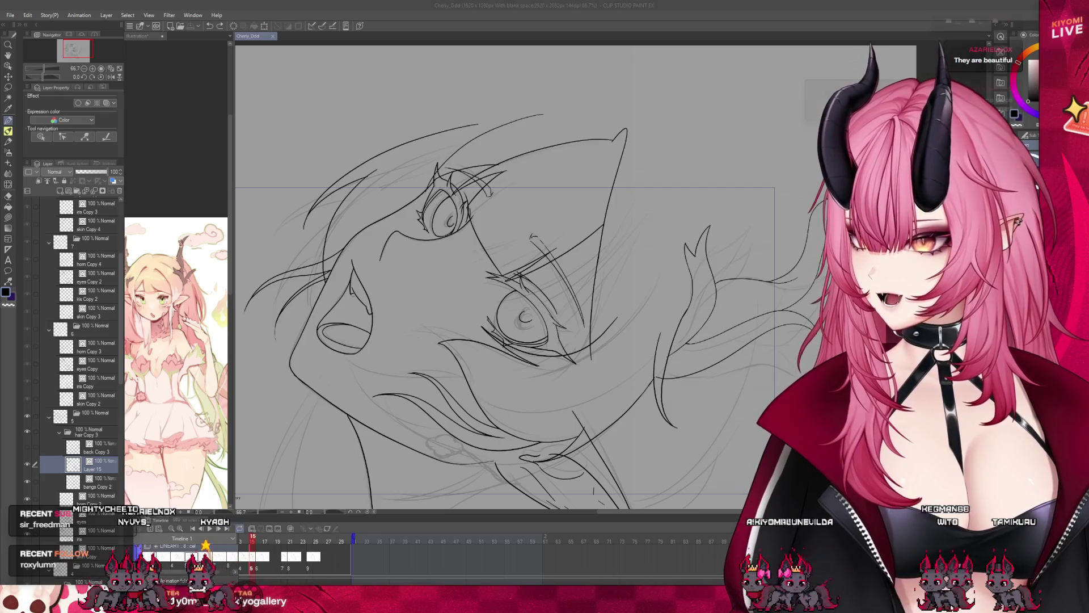
# - Open the finished 'luffy' straw-hat boy painting from the File menu
pyautogui.click(4, 16)
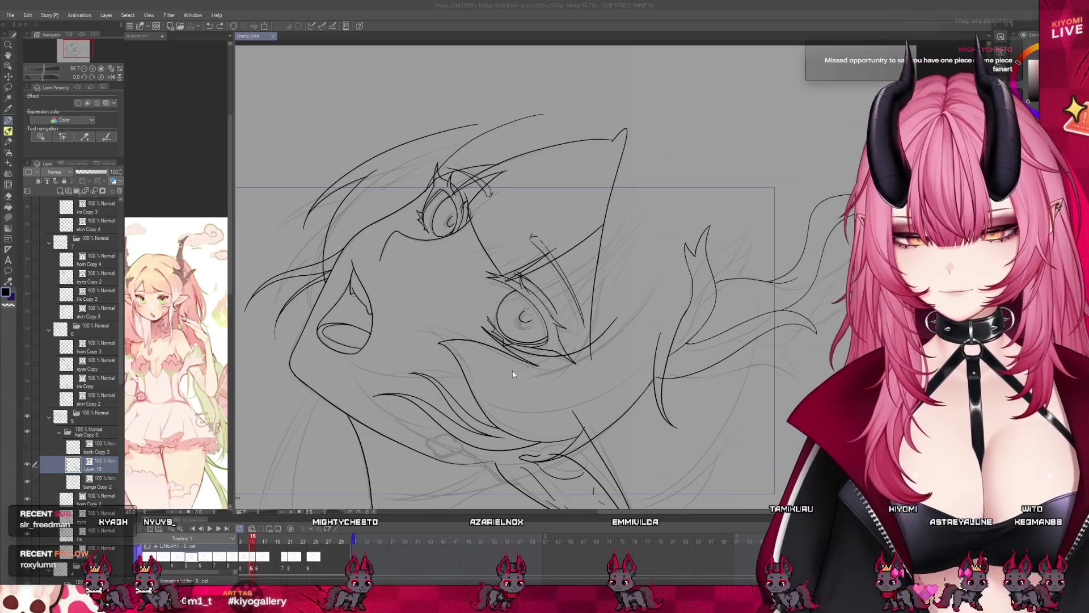
pyautogui.scroll(3, 414, 247)
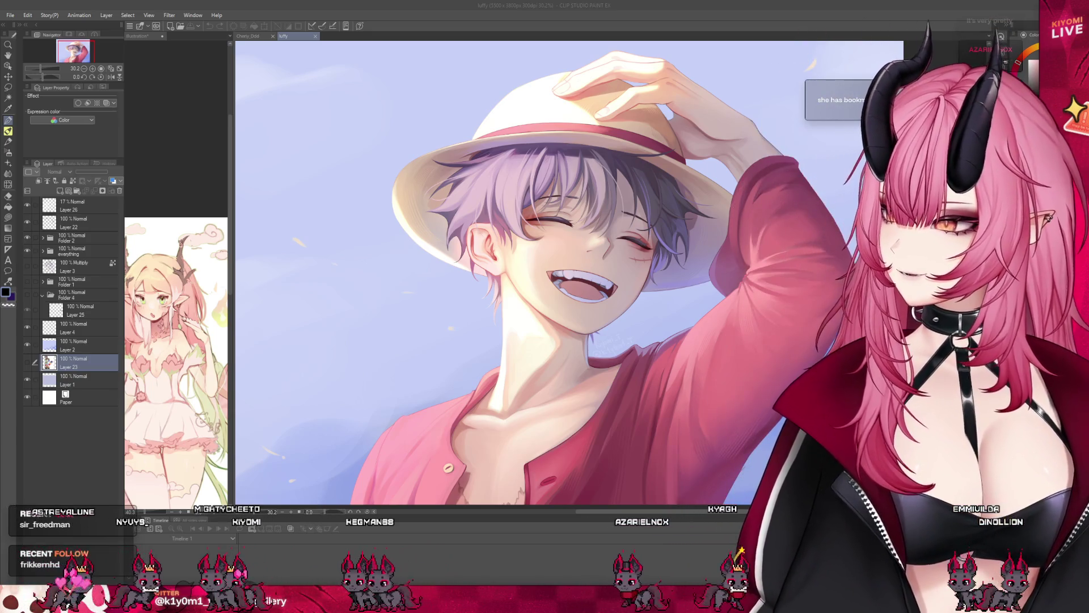
# - Scroll around the finished luffy painting to study its details
pyautogui.scroll(-1, 353, 256)
pyautogui.scroll(-1, 354, 256)
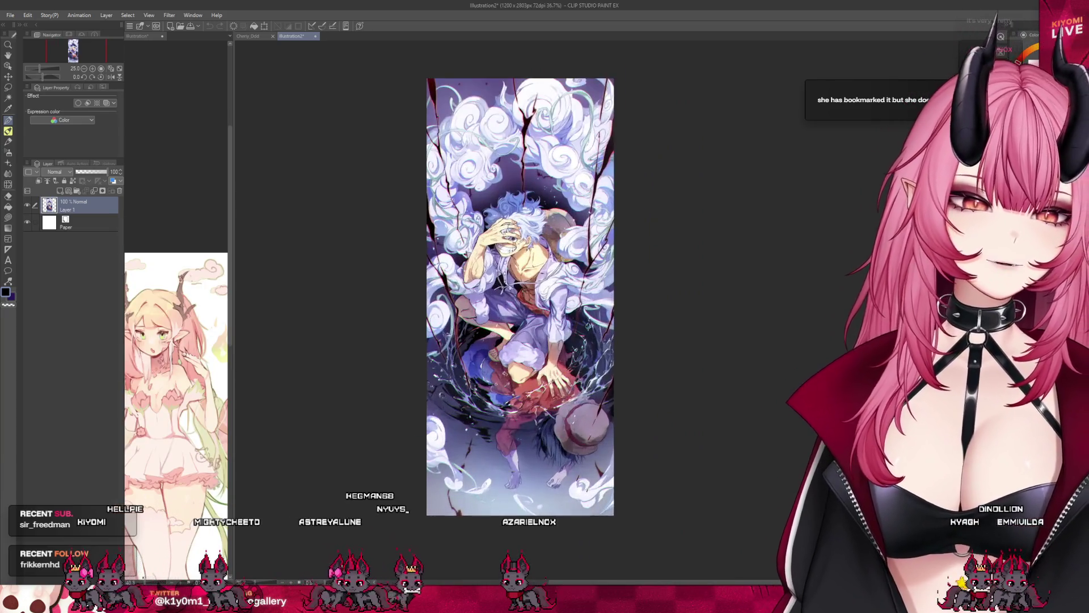
pyautogui.scroll(2, 520, 307)
pyautogui.scroll(1, 508, 308)
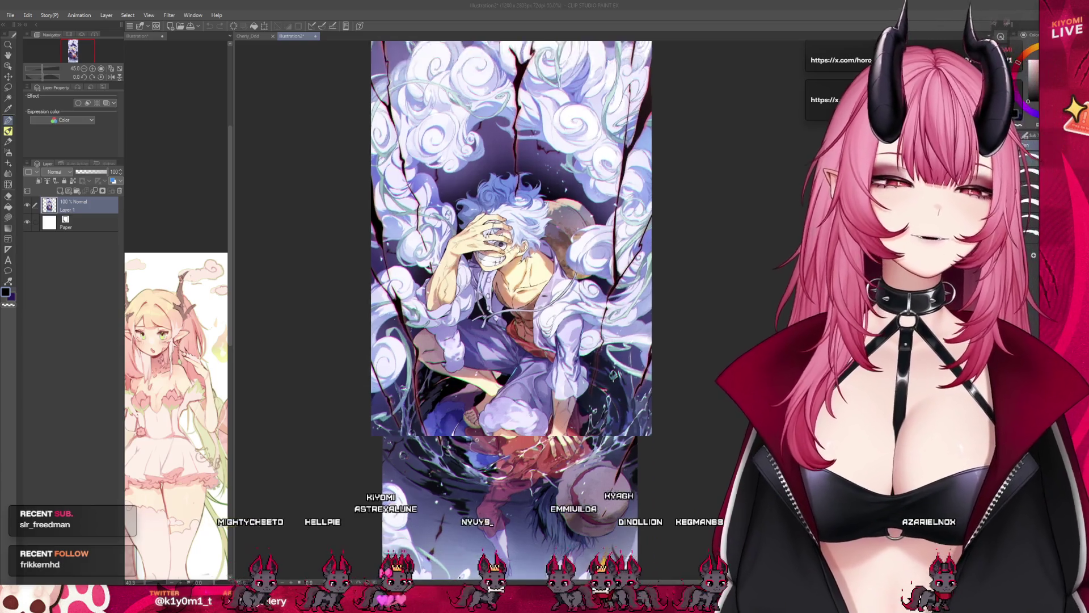
pyautogui.scroll(6, 499, 239)
pyautogui.scroll(-2, 499, 278)
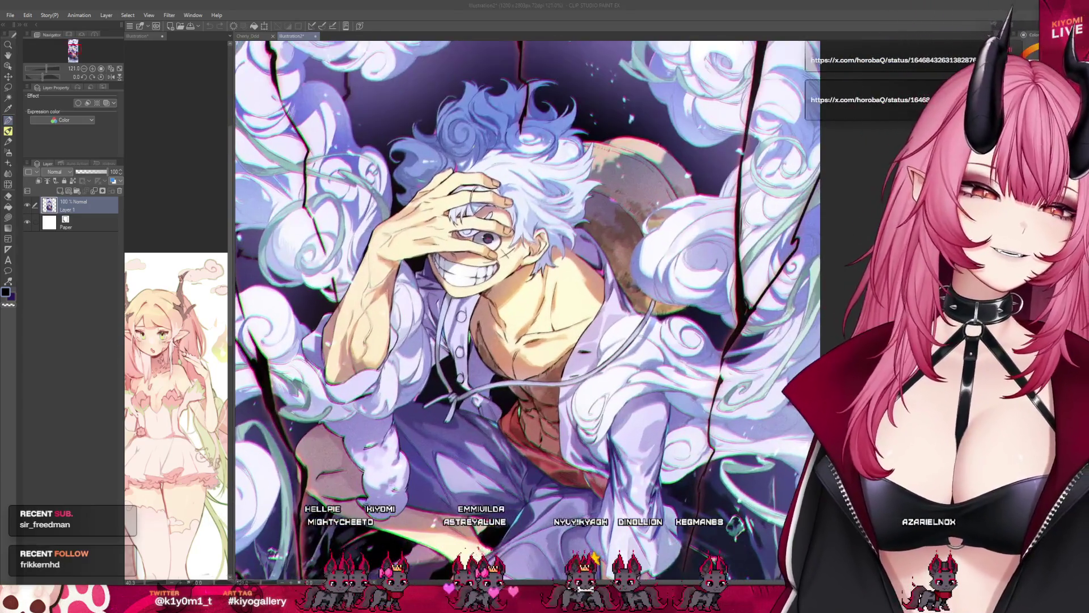
pyautogui.scroll(-5, 499, 278)
pyautogui.scroll(-2, 500, 278)
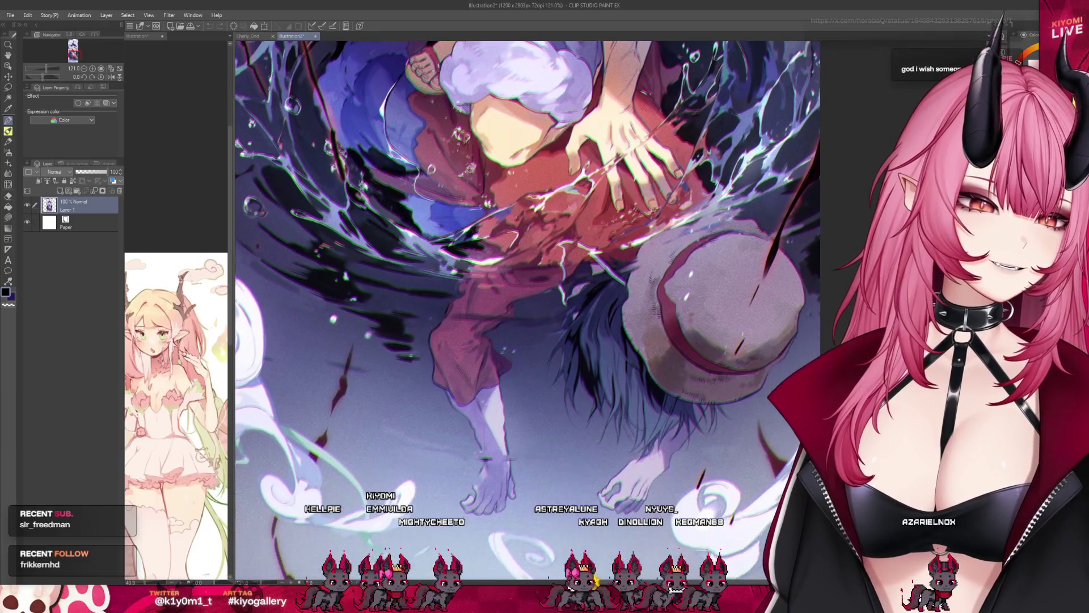
pyautogui.scroll(2, 500, 278)
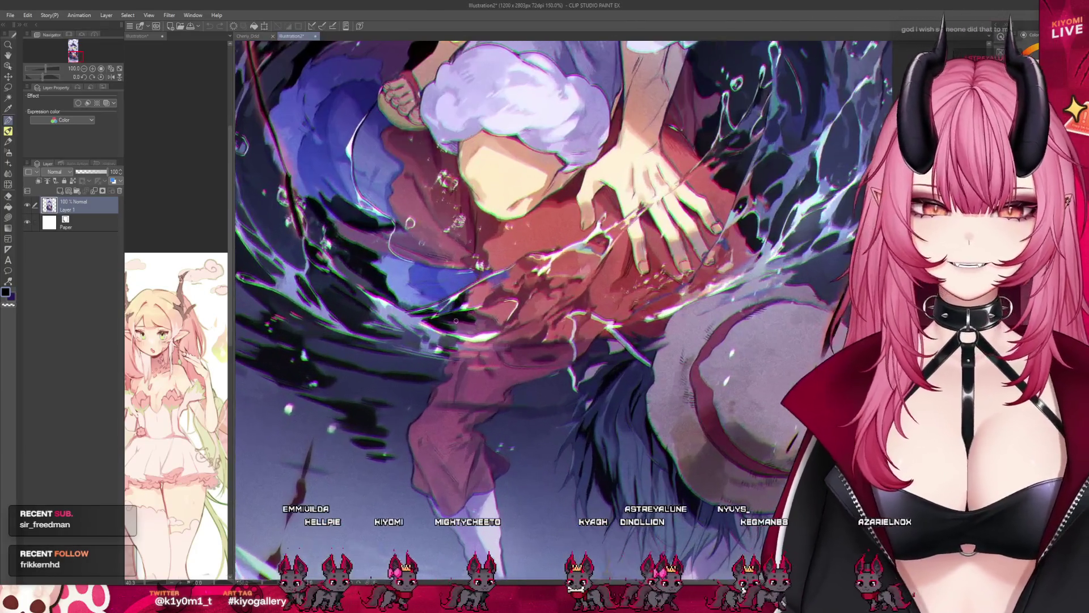
pyautogui.scroll(-3, 499, 278)
pyautogui.scroll(2, 499, 278)
pyautogui.scroll(1, 514, 278)
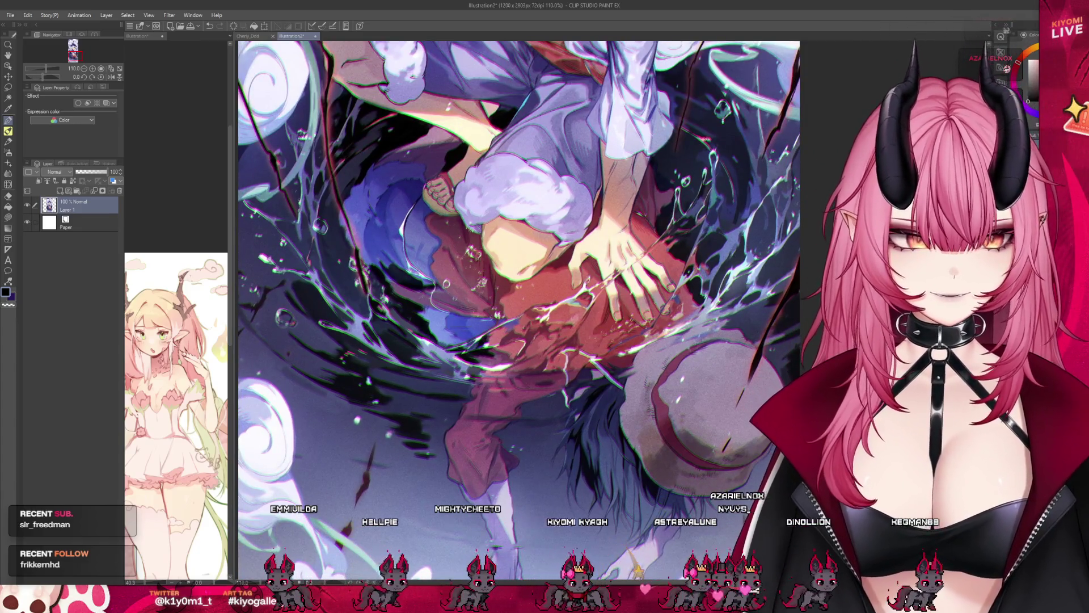
pyautogui.scroll(-3, 514, 278)
pyautogui.scroll(6, 514, 278)
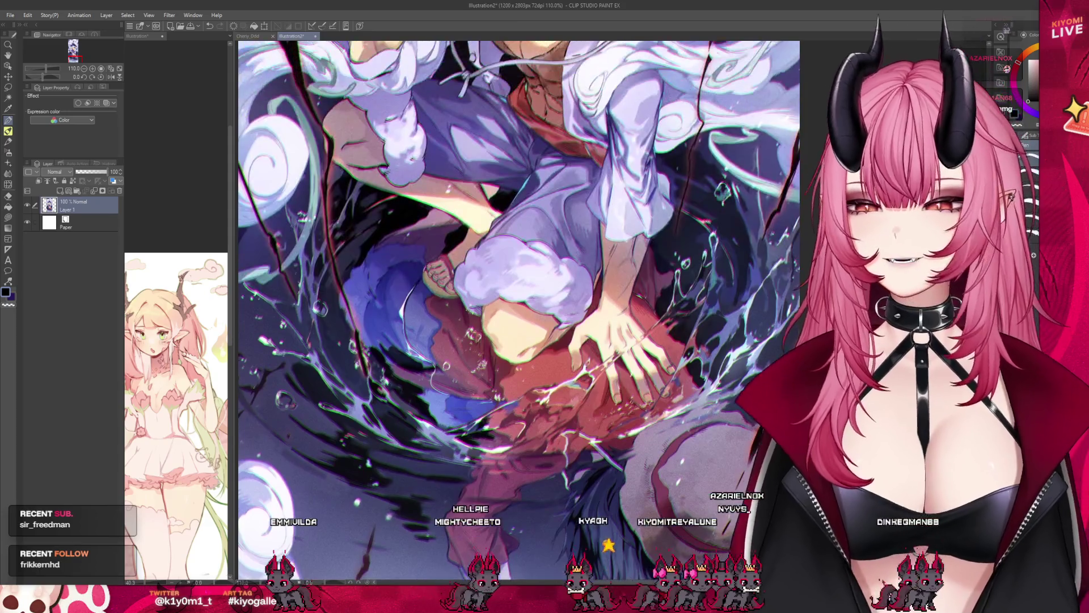
pyautogui.scroll(5, 513, 278)
pyautogui.scroll(-2, 514, 278)
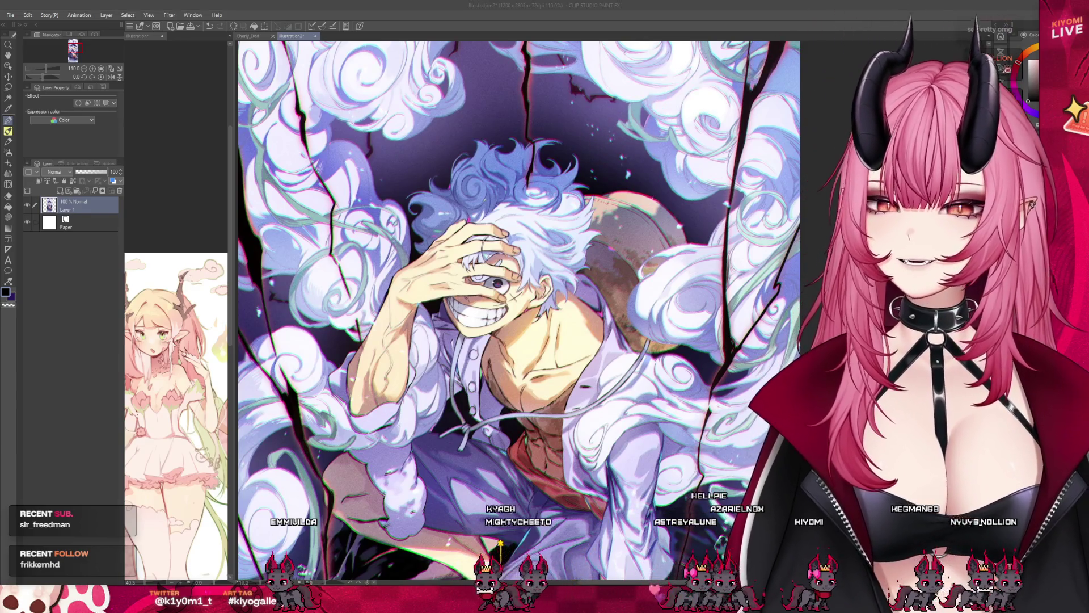
pyautogui.scroll(-2, 516, 283)
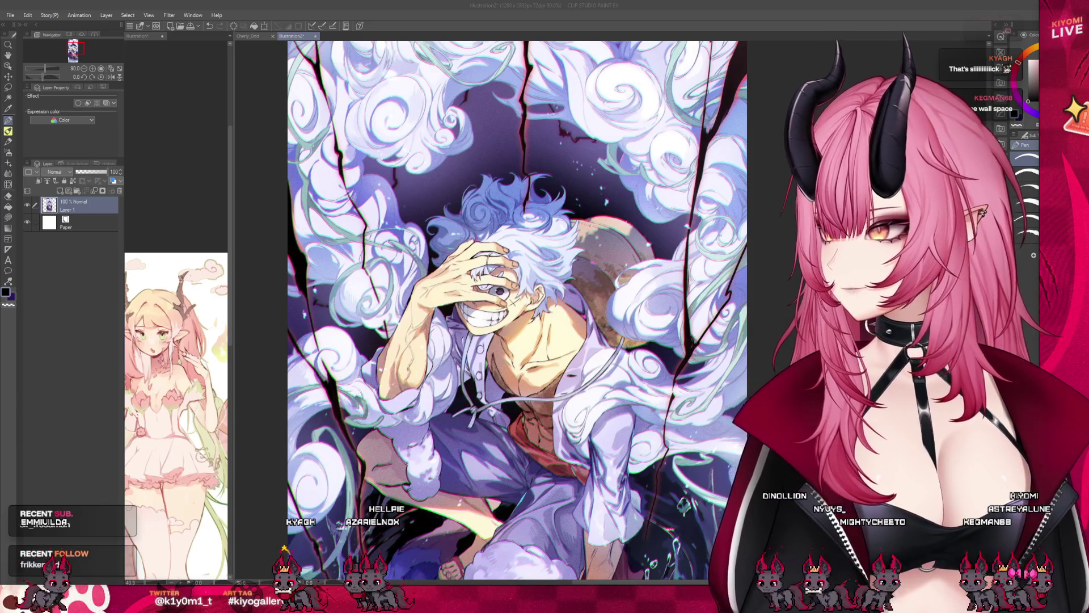
# - Close the Illustration2 painting with Ctrl+W, returning to the Cherry_Ddd upturned-face sketch
pyautogui.scroll(-3, 364, 317)
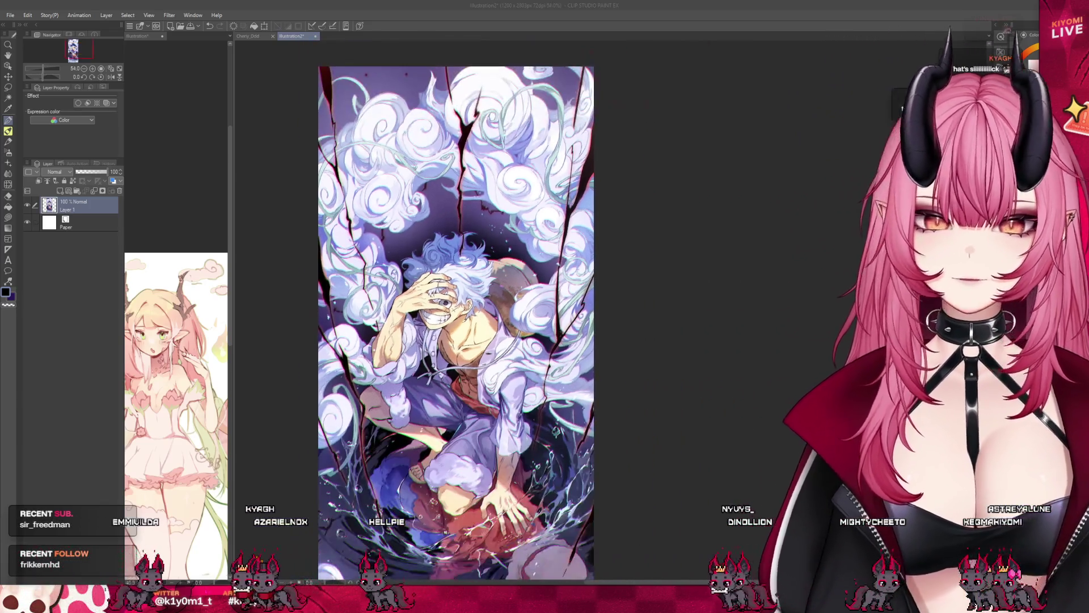
pyautogui.scroll(-1, 446, 117)
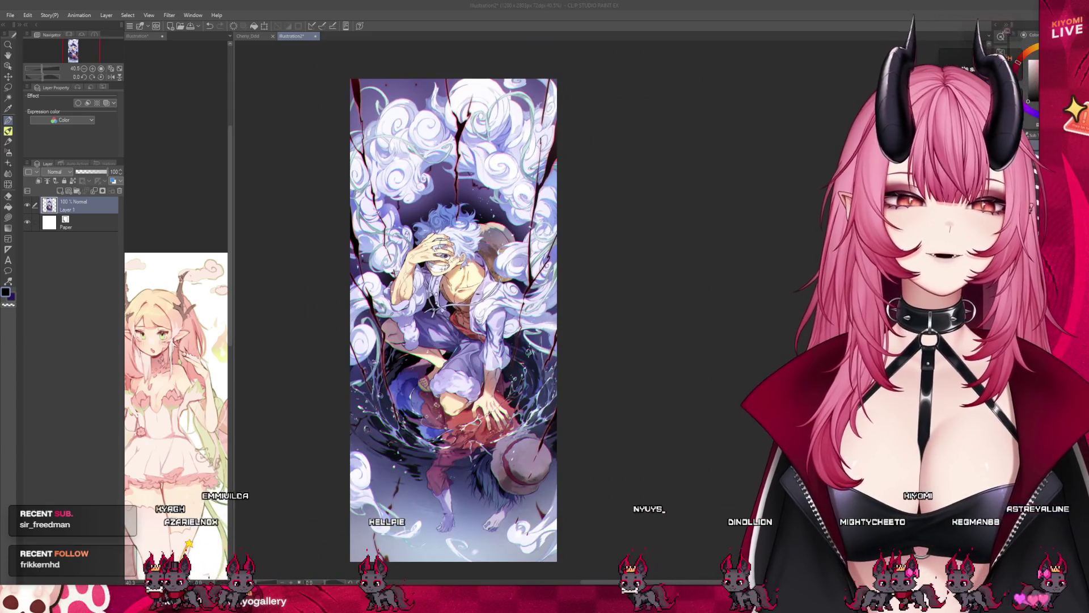
pyautogui.scroll(1, 452, 294)
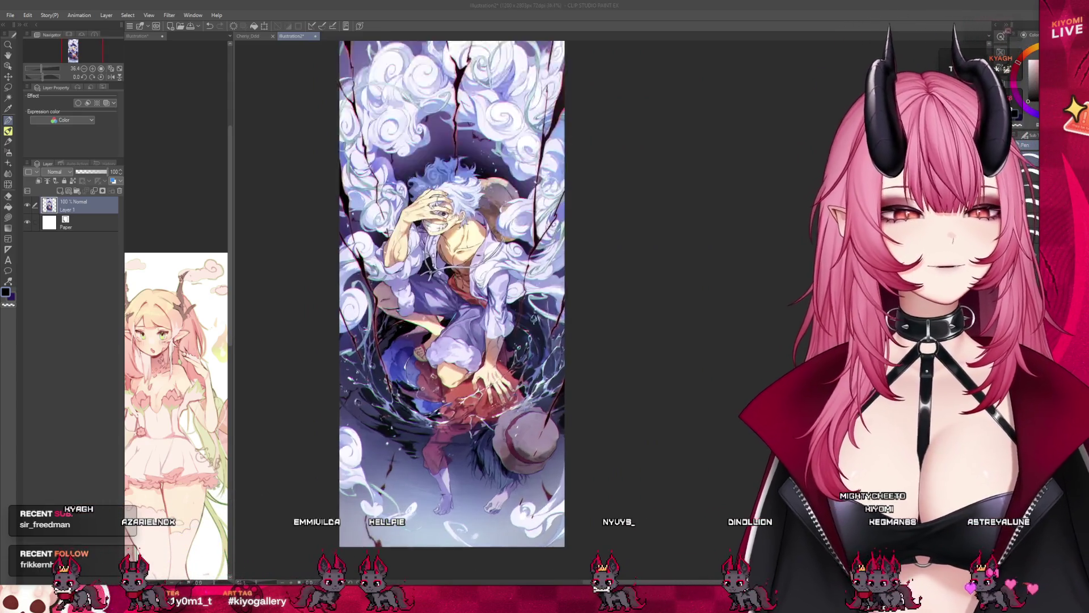
pyautogui.scroll(2, 454, 477)
pyautogui.scroll(2, 510, 356)
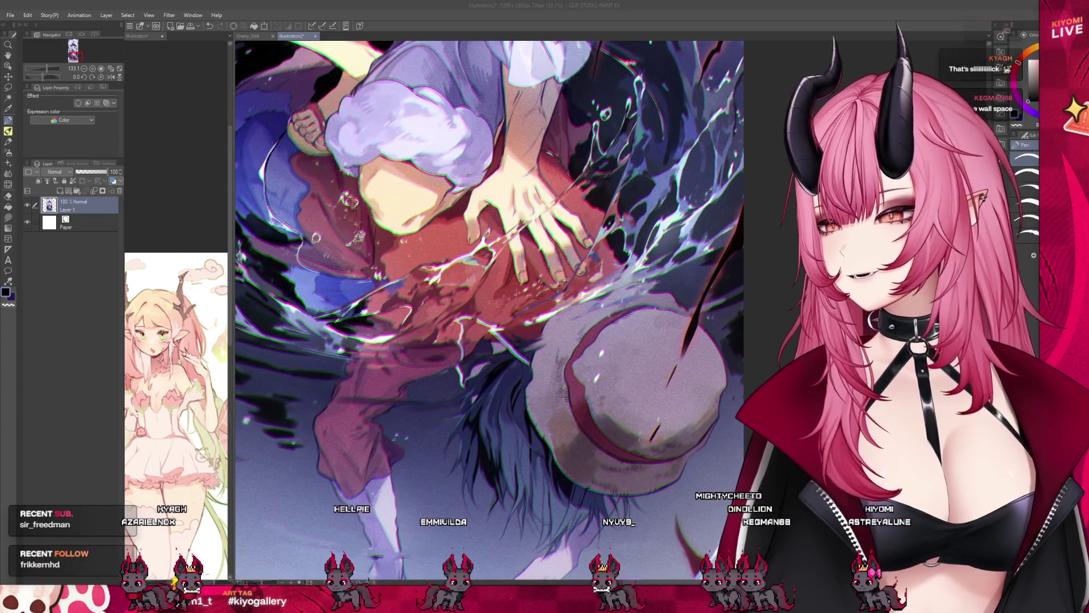
pyautogui.scroll(-1, 369, 454)
pyautogui.scroll(-1, 494, 533)
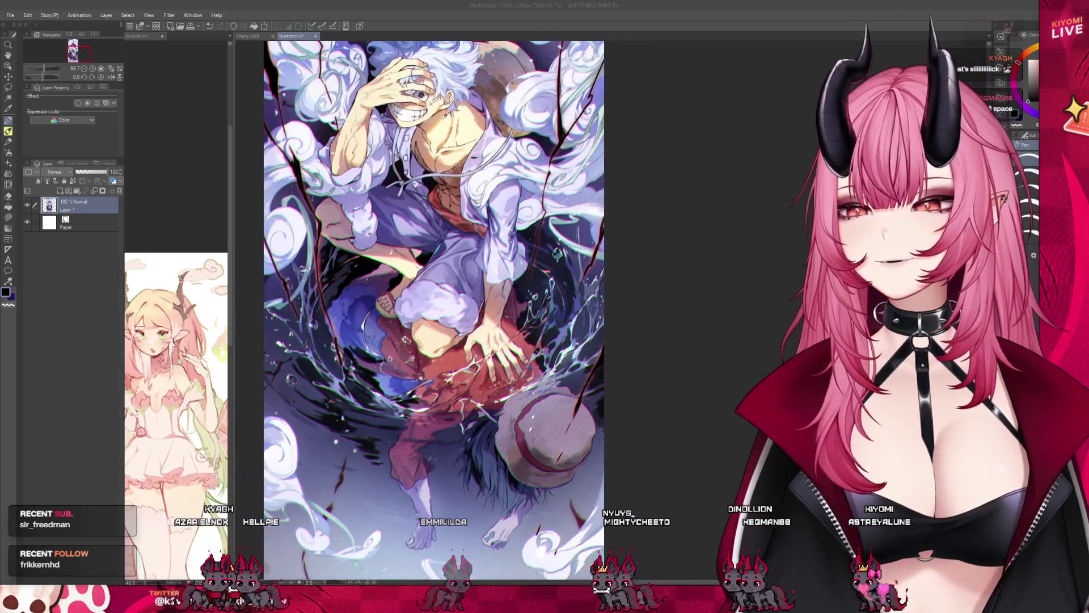
pyautogui.scroll(-1, 434, 310)
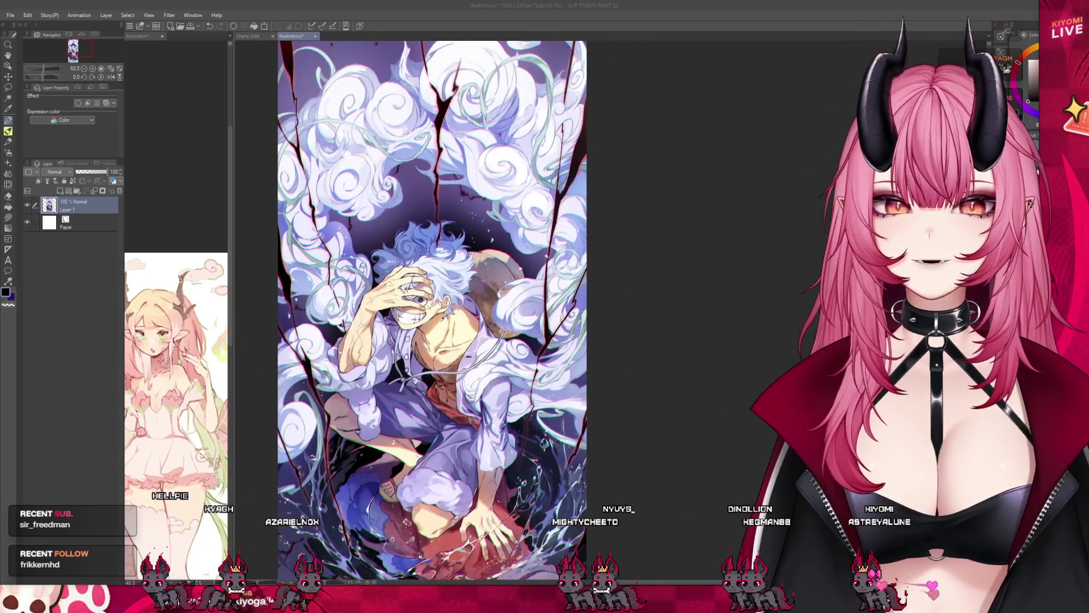
pyautogui.scroll(4, 384, 324)
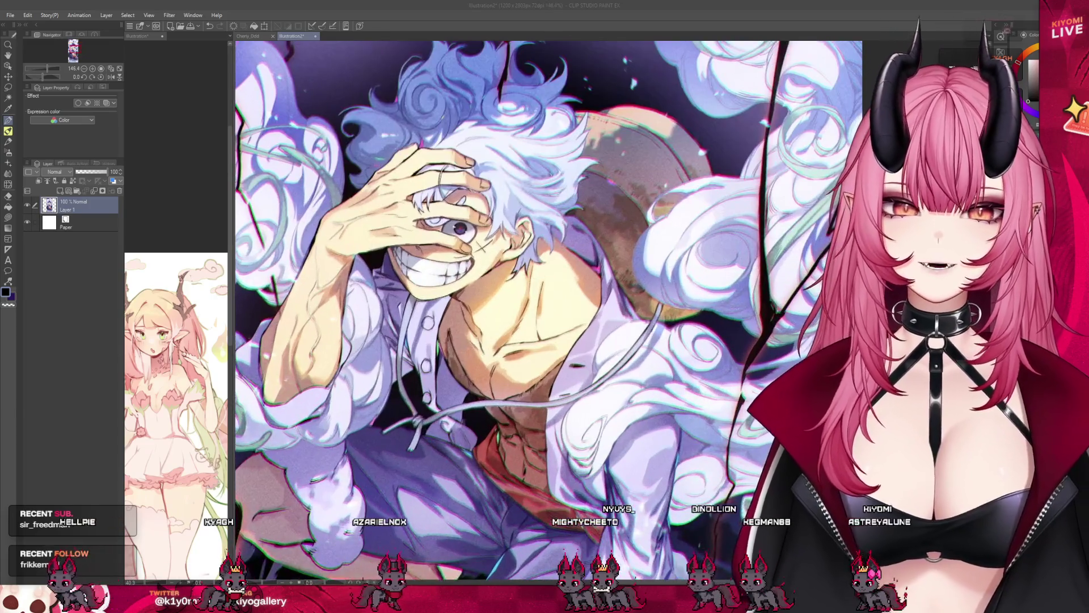
pyautogui.scroll(3, 510, 170)
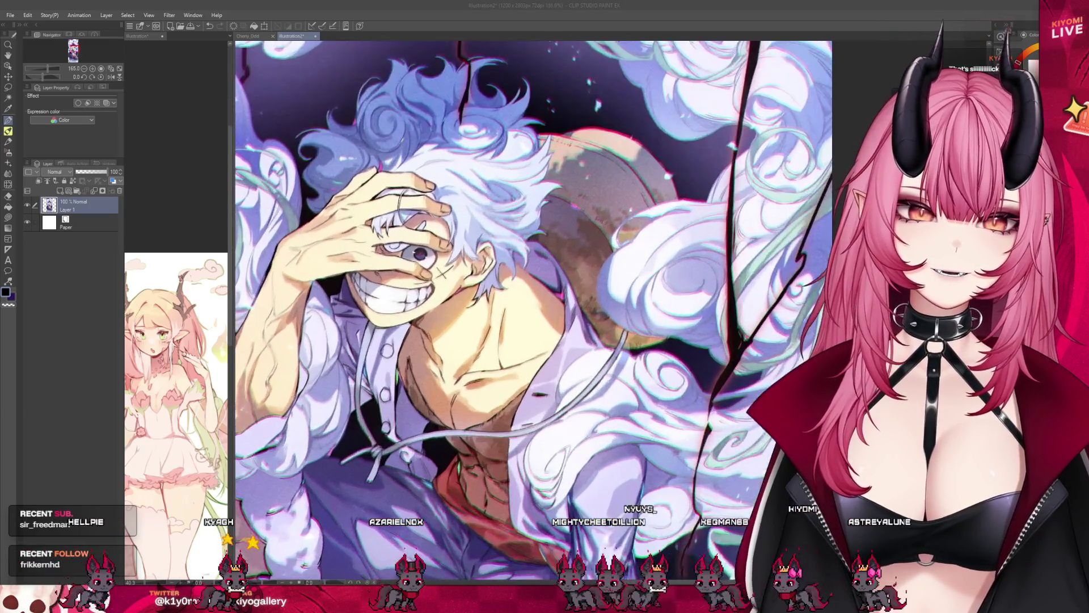
pyautogui.scroll(-5, 525, 309)
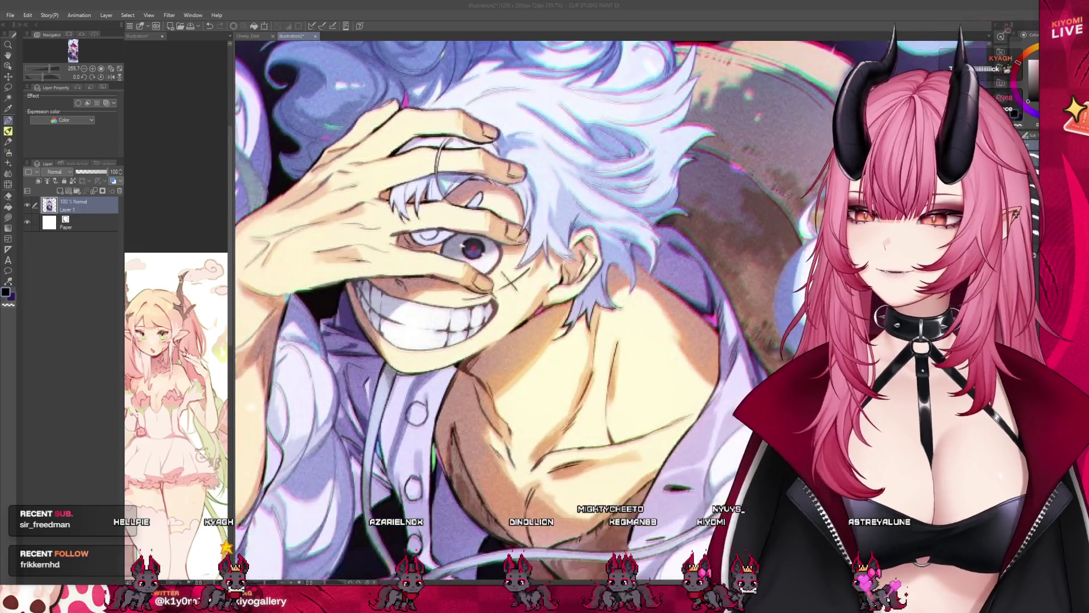
pyautogui.scroll(-3, 457, 309)
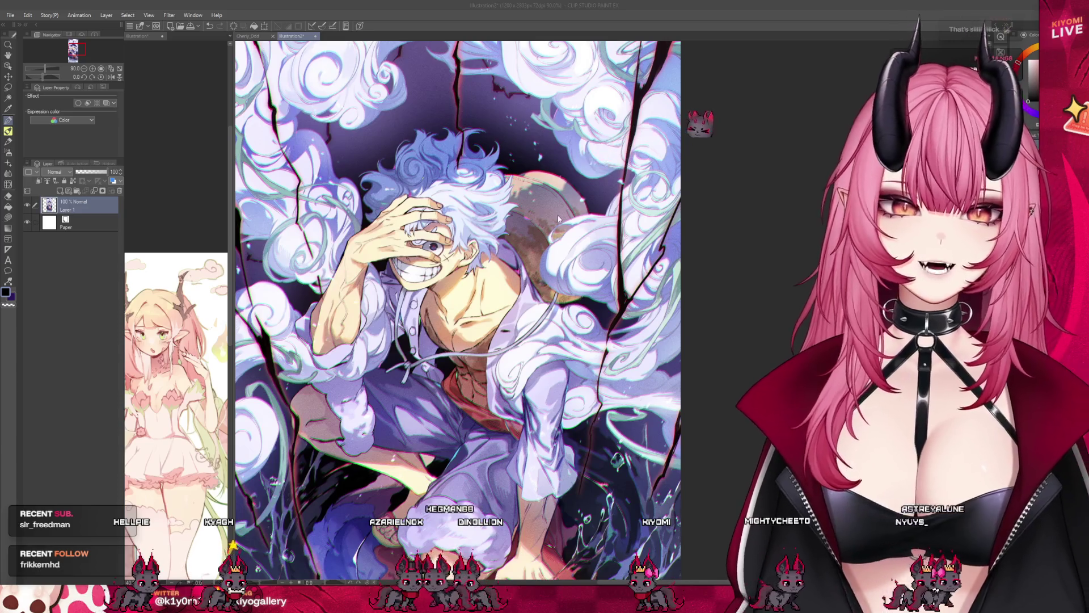
pyautogui.hotkey('ctrl', 'w')
pyautogui.scroll(-2, 465, 295)
# - Drag the reference panel's splitter left to widen the canvas area
pyautogui.scroll(4, 465, 295)
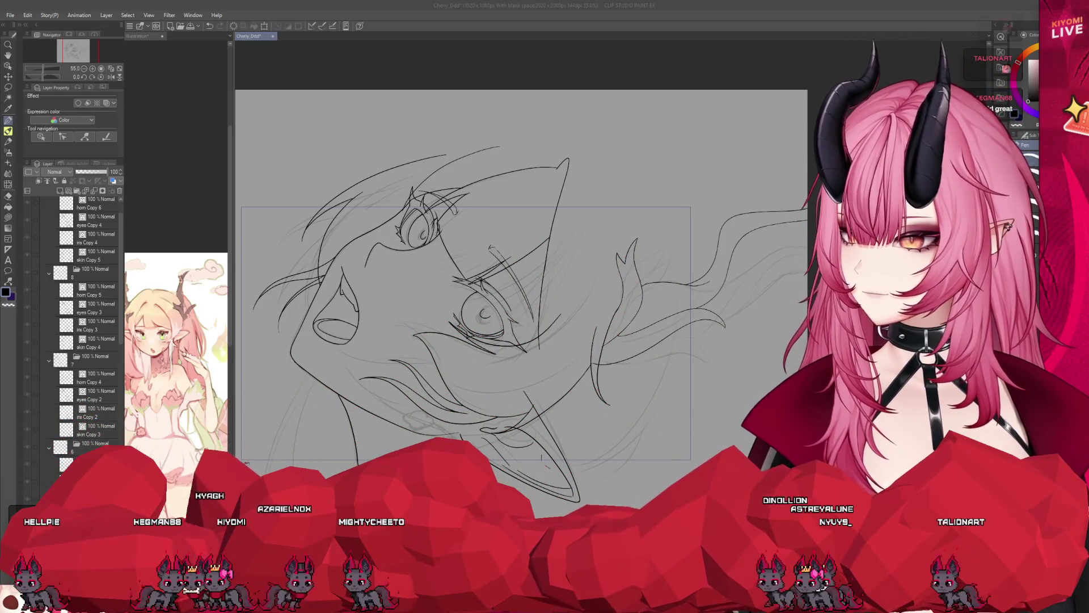
pyautogui.scroll(-3, 519, 324)
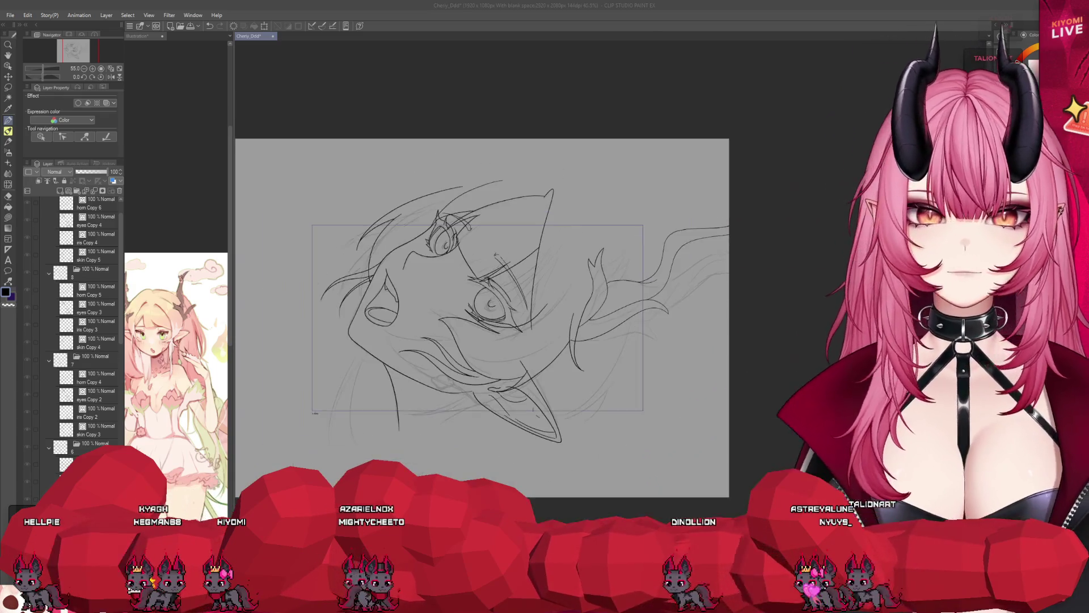
pyautogui.scroll(2, 520, 323)
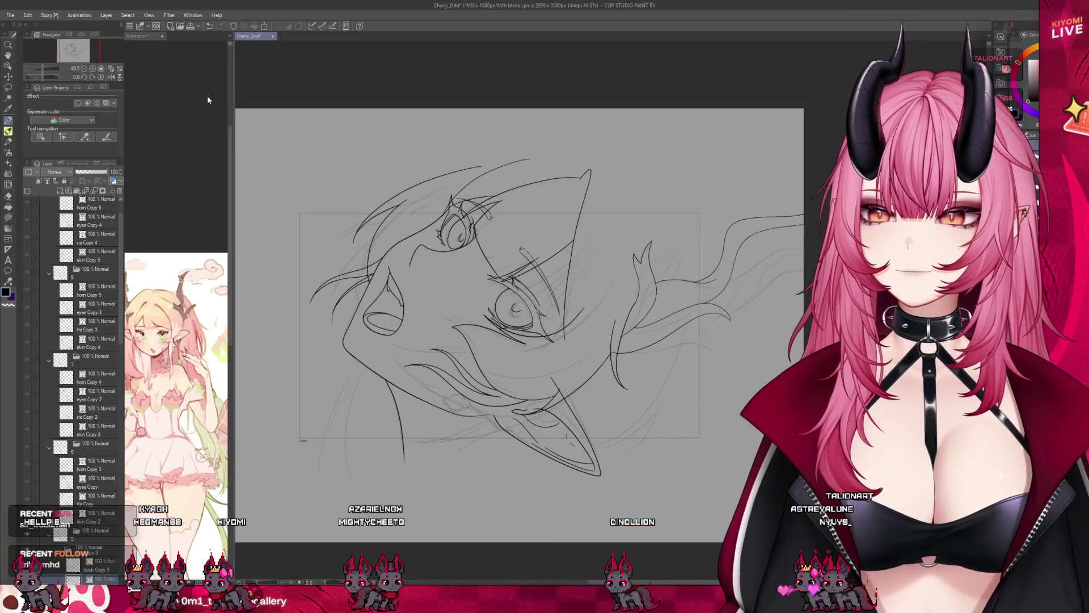
pyautogui.moveTo(233, 98); pyautogui.dragTo(150, 100)
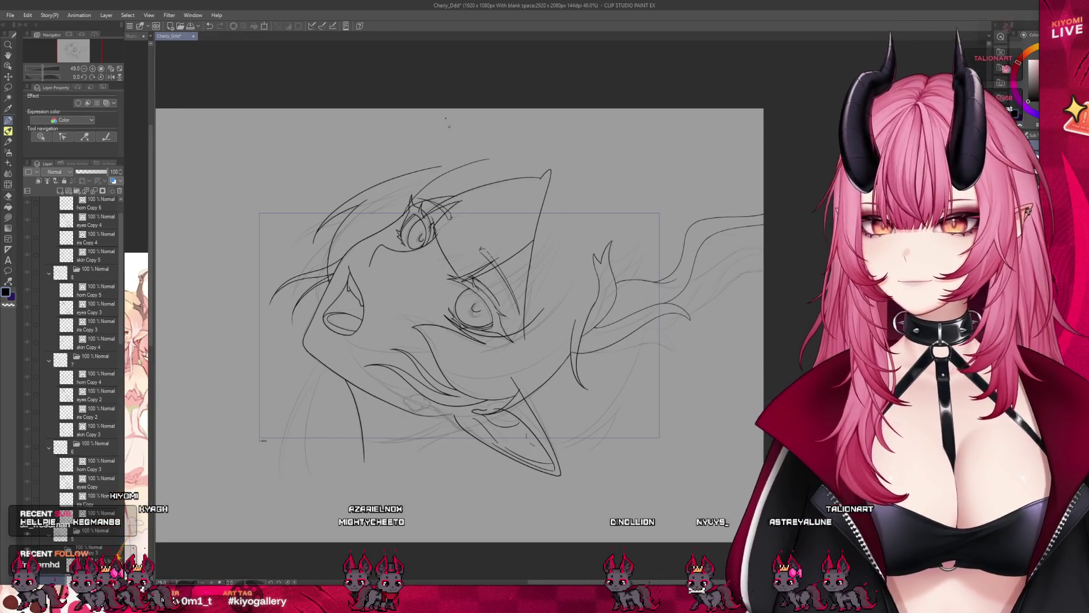
# - Select the back Copy 3 hair layer in the Layer panel
pyautogui.scroll(2, 483, 353)
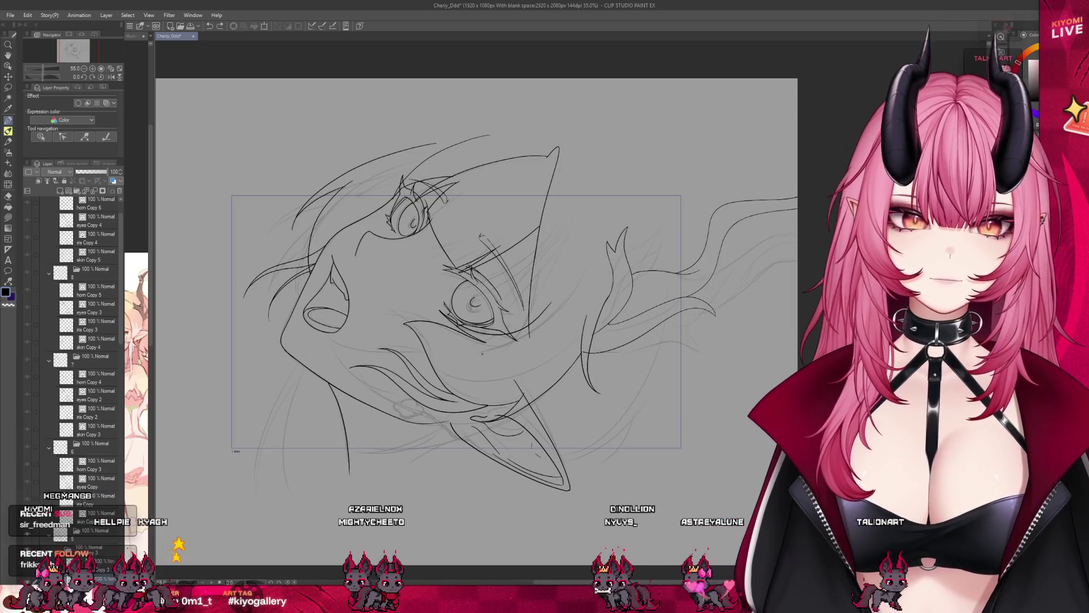
pyautogui.scroll(1, 481, 353)
pyautogui.scroll(3, 482, 302)
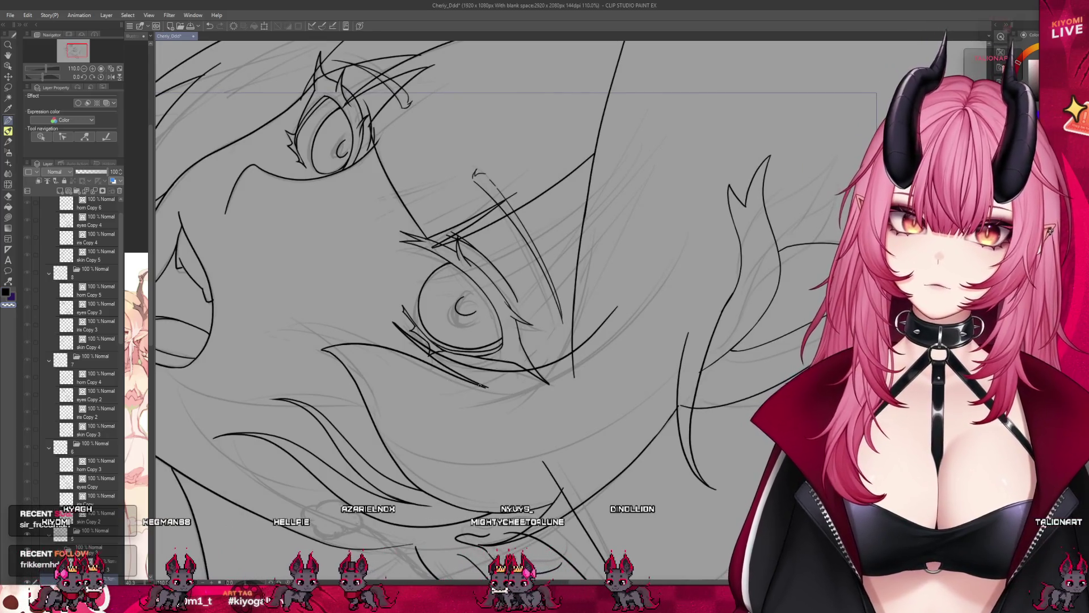
pyautogui.scroll(-5, 109, 433)
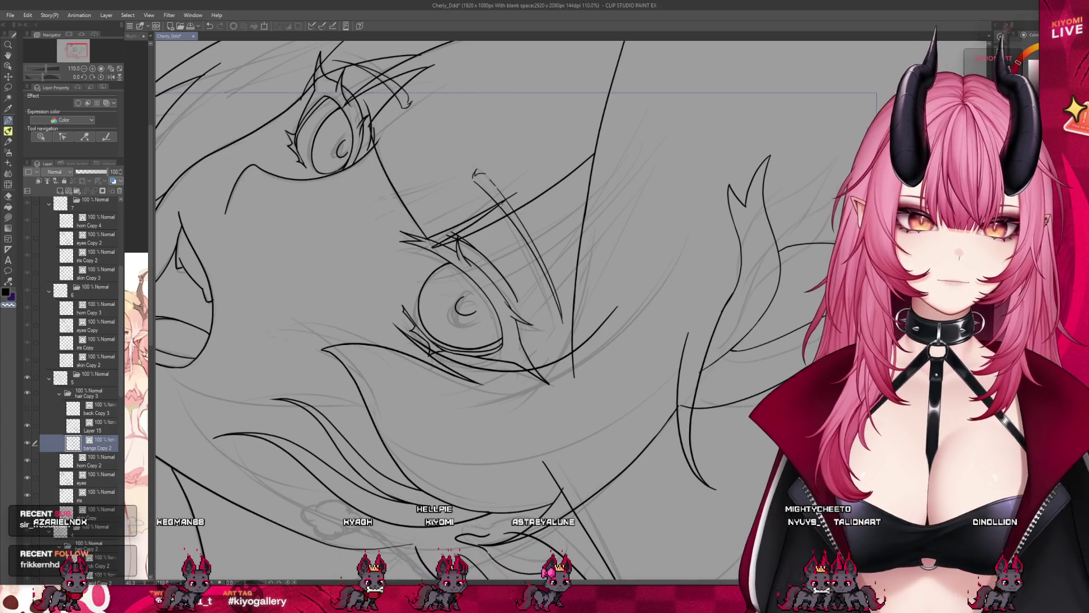
pyautogui.scroll(-2, 575, 190)
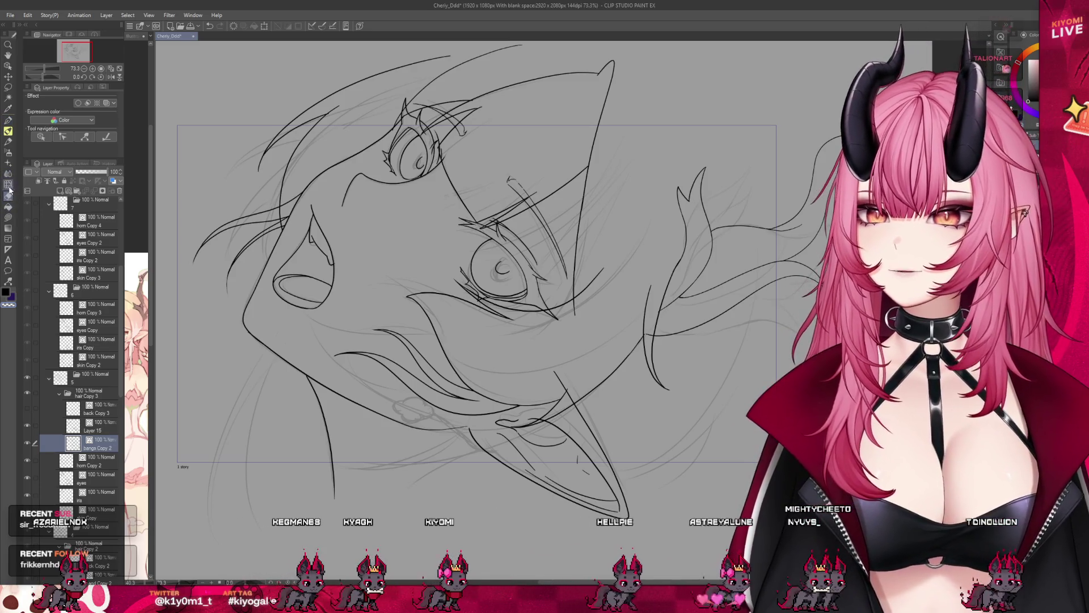
pyautogui.scroll(-2, 503, 346)
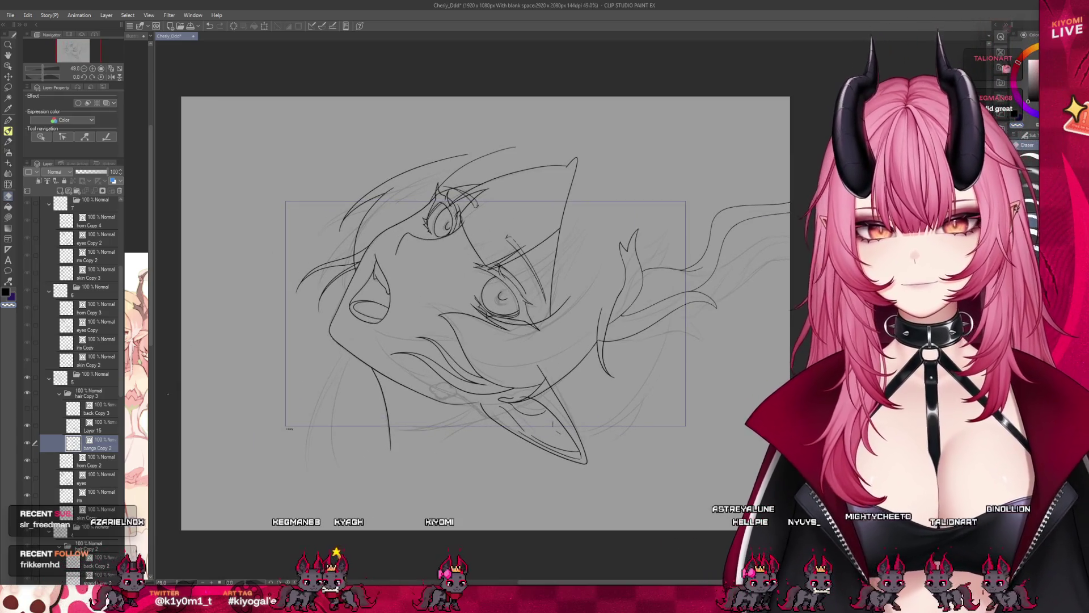
pyautogui.click(106, 412)
# - Make the back Copy 3 layer visible and open the animation Timeline
pyautogui.click(26, 408)
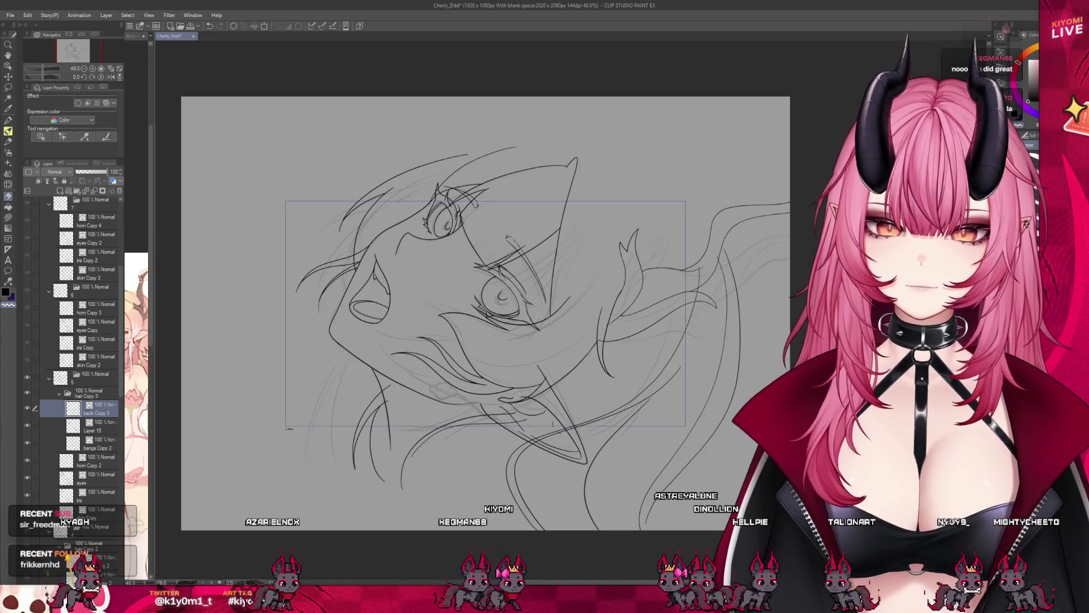
pyautogui.hotkey('ctrl', 'shift', 't')
pyautogui.moveTo(252, 538)
pyautogui.mouseDown()
pyautogui.moveTo(241, 539)
pyautogui.moveTo(253, 541)
pyautogui.mouseUp()
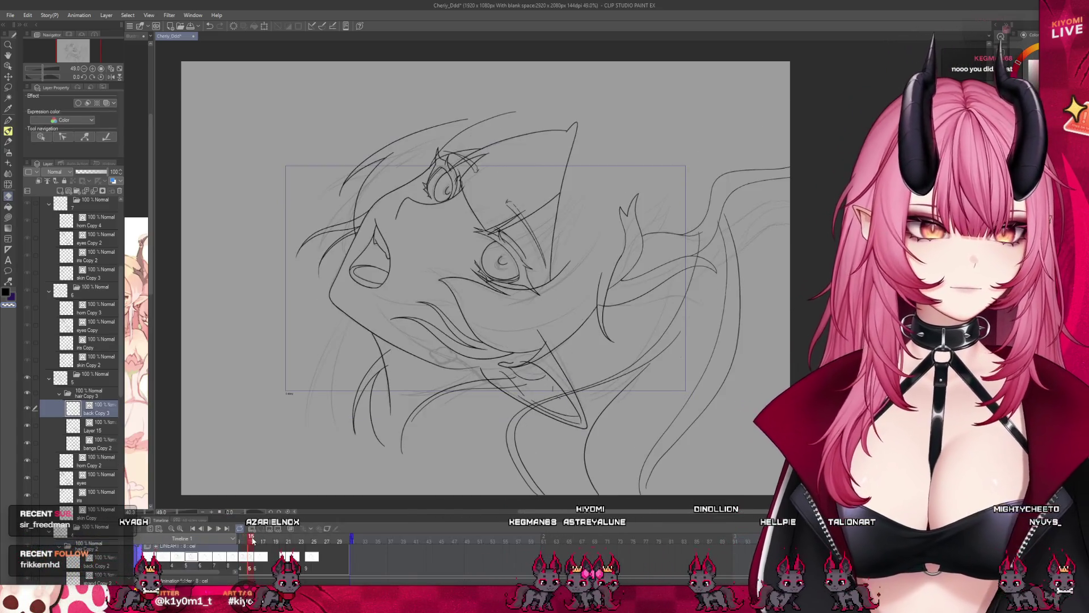
pyautogui.scroll(-2, 572, 293)
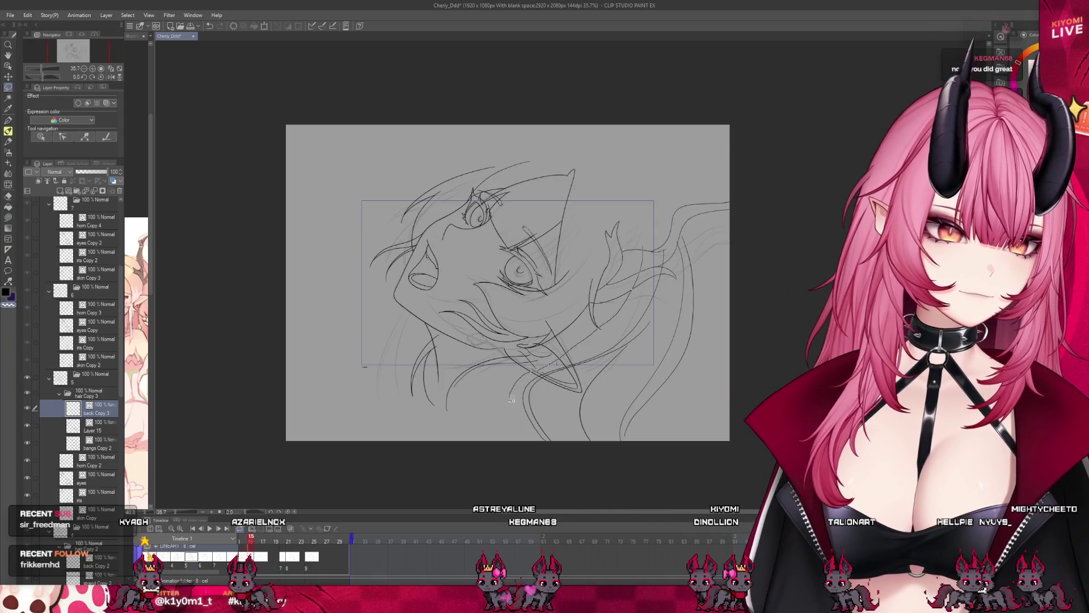
# - Distort the right-side hair strands with Free Transform, pulling the lower corner inward, then deselect
pyautogui.moveTo(660, 220); pyautogui.dragTo(657, 221)
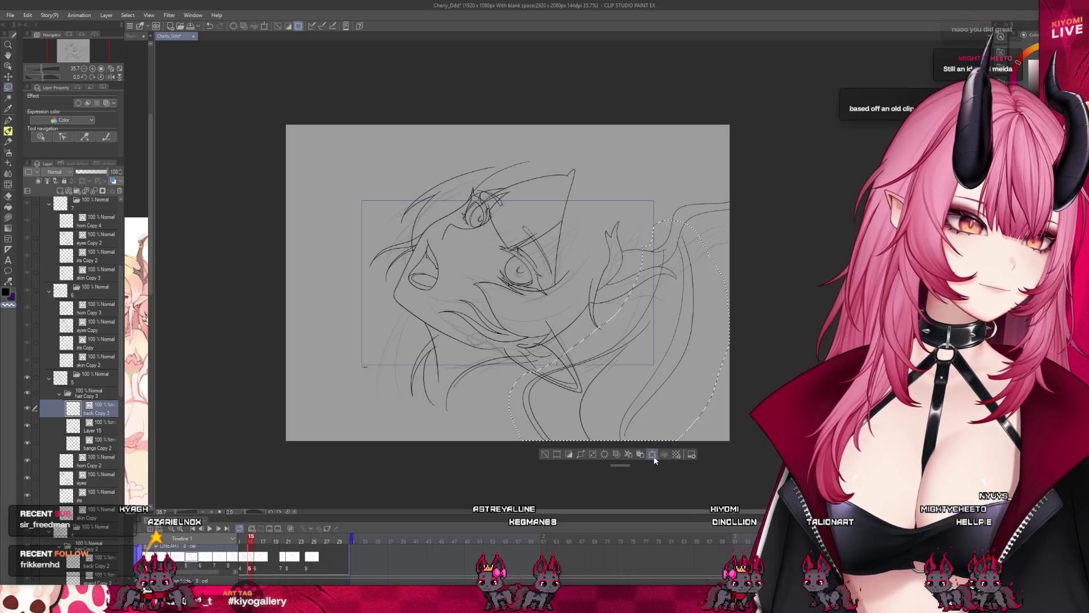
pyautogui.hotkey('ctrl', 't')
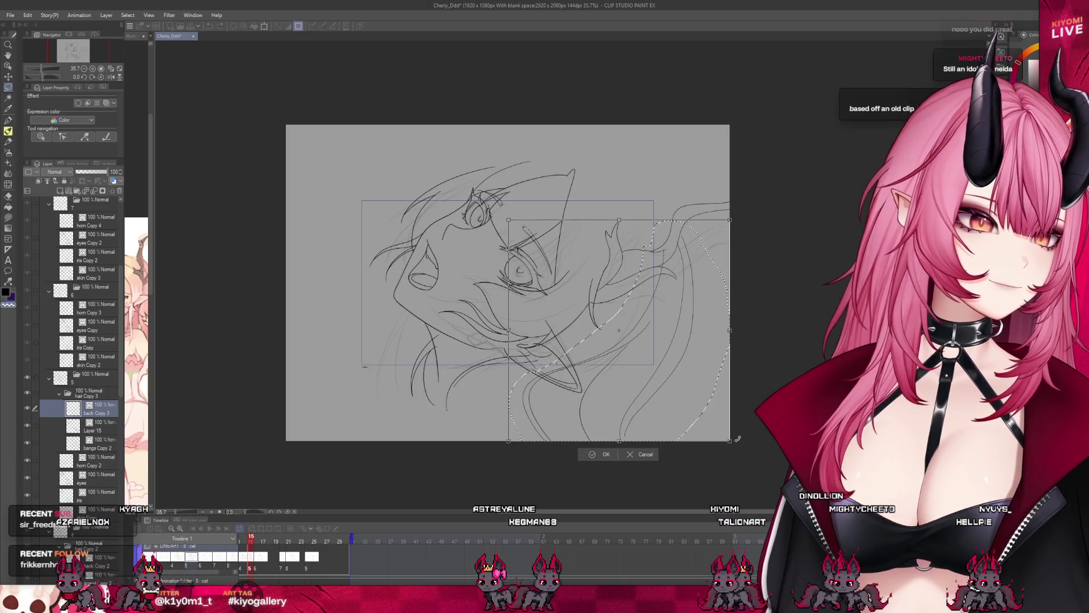
pyautogui.moveTo(719, 432); pyautogui.dragTo(702, 418)
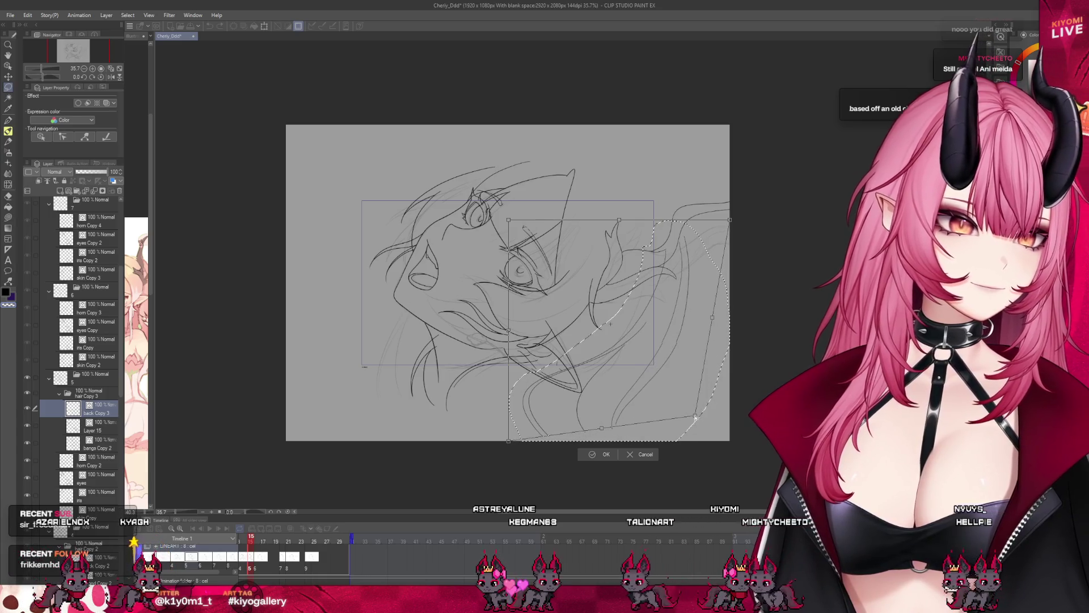
pyautogui.moveTo(653, 391); pyautogui.dragTo(648, 391)
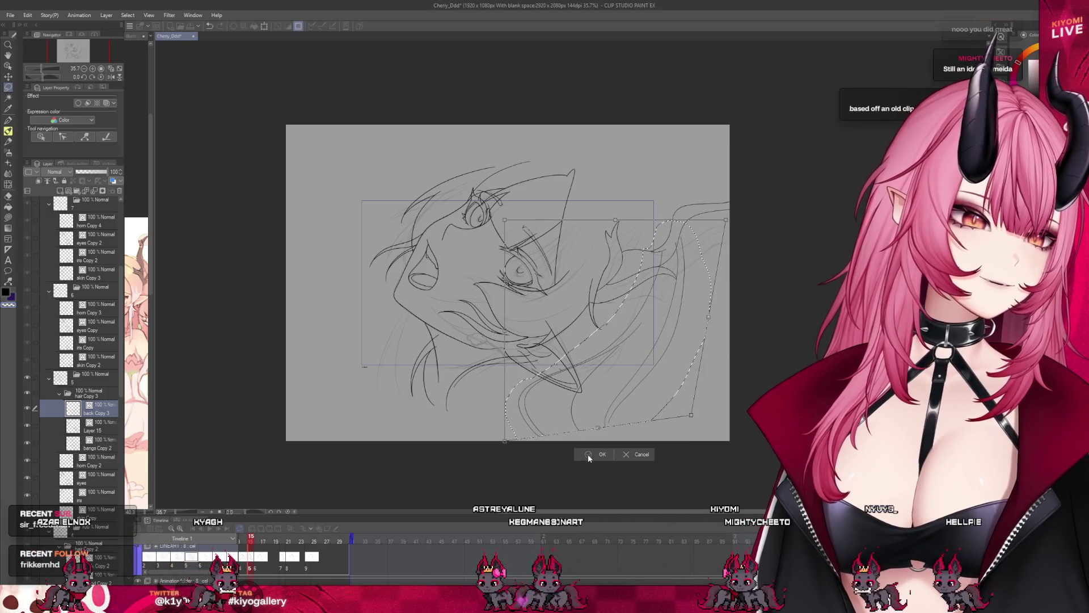
pyautogui.click(595, 457)
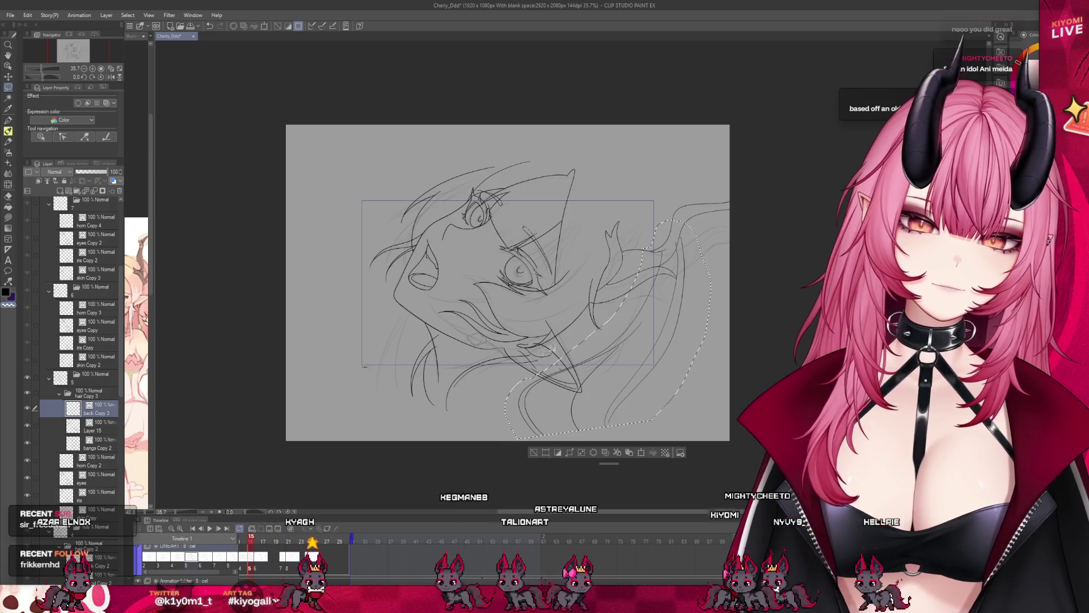
pyautogui.hotkey('ctrl', '+')
pyautogui.hotkey('ctrl', 'd')
pyautogui.scroll(1, 392, 421)
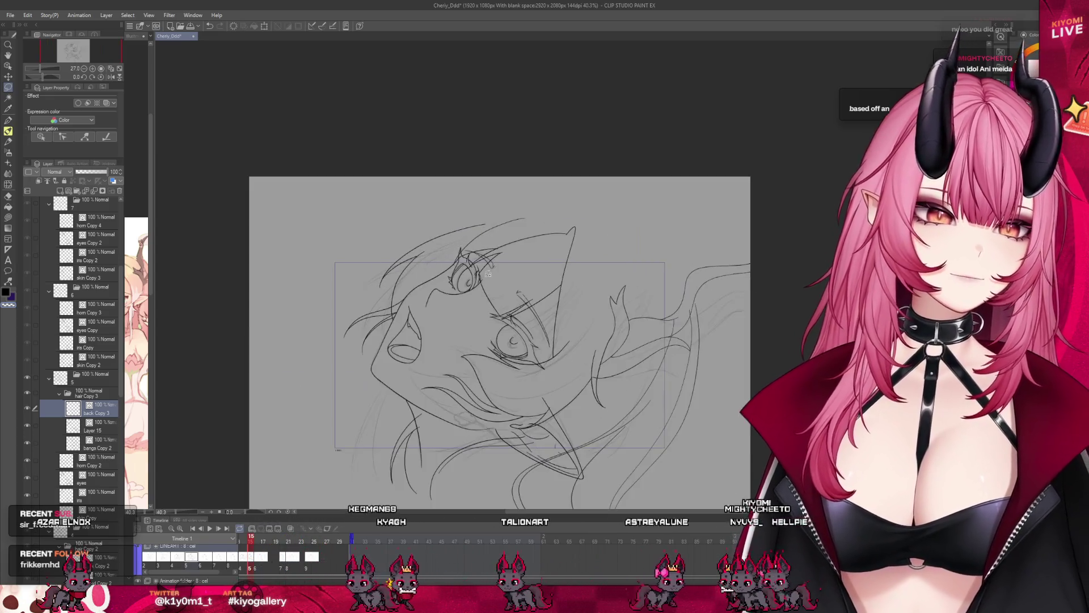
pyautogui.scroll(2, 392, 421)
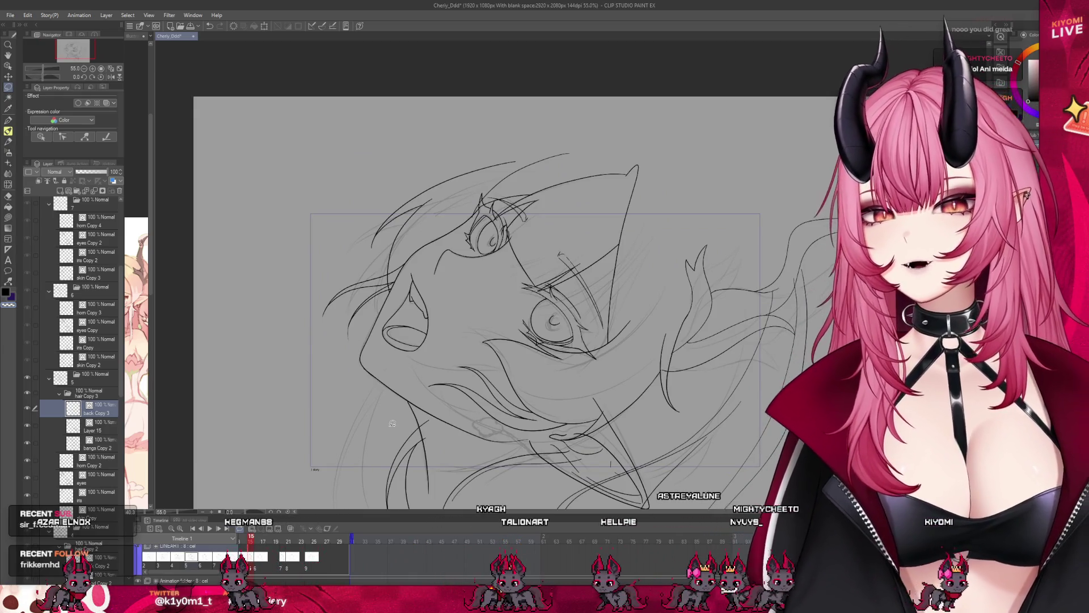
pyautogui.scroll(-1, 392, 423)
pyautogui.scroll(1, 441, 411)
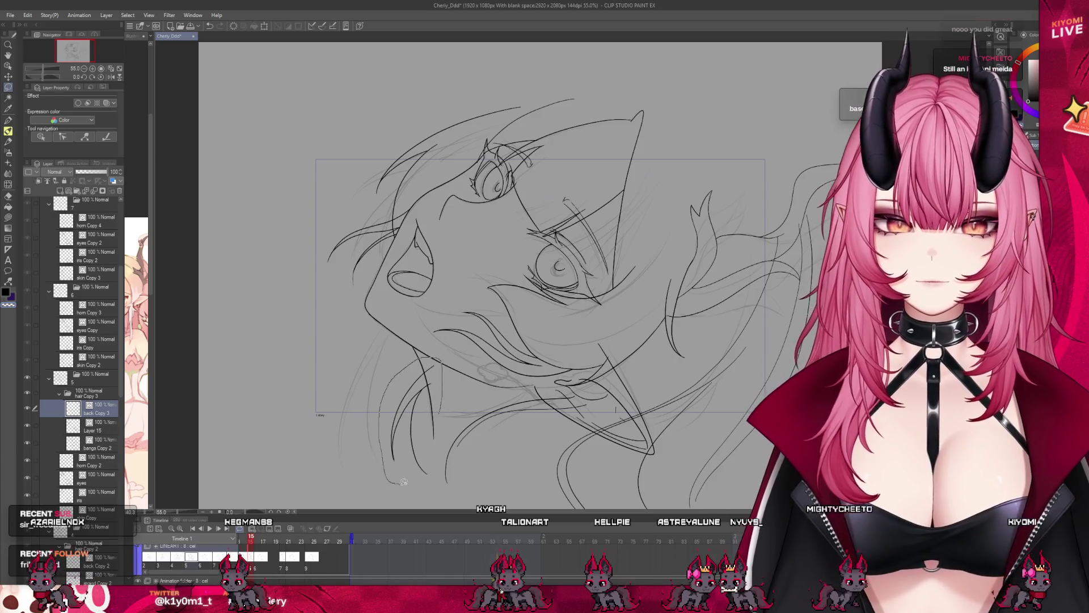
# - Try drawing a new hair strand on the left, then undo both attempts
pyautogui.moveTo(404, 481); pyautogui.dragTo(436, 480)
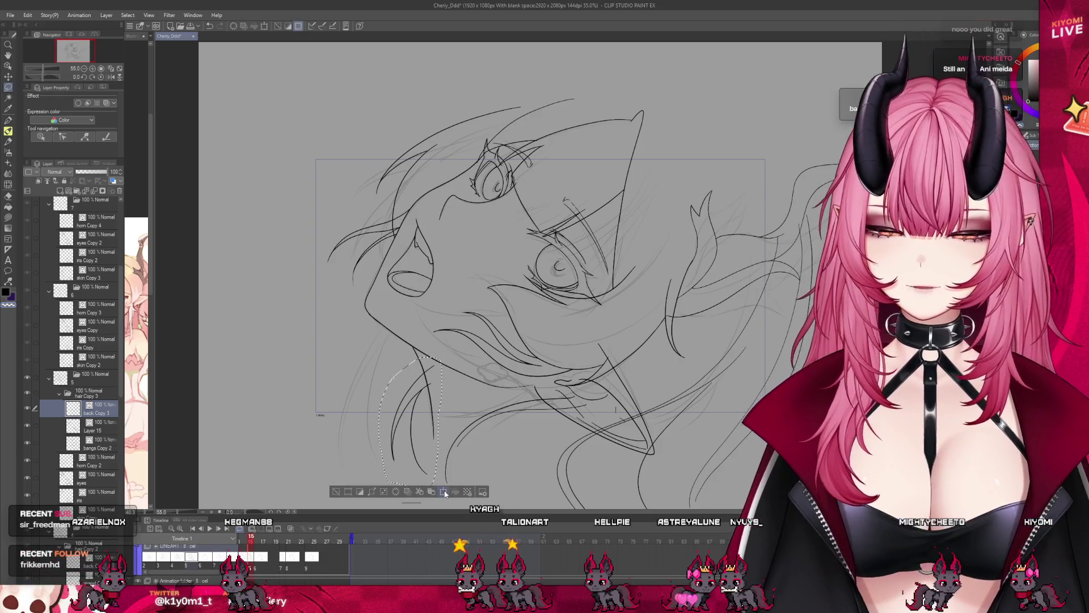
pyautogui.click(336, 490)
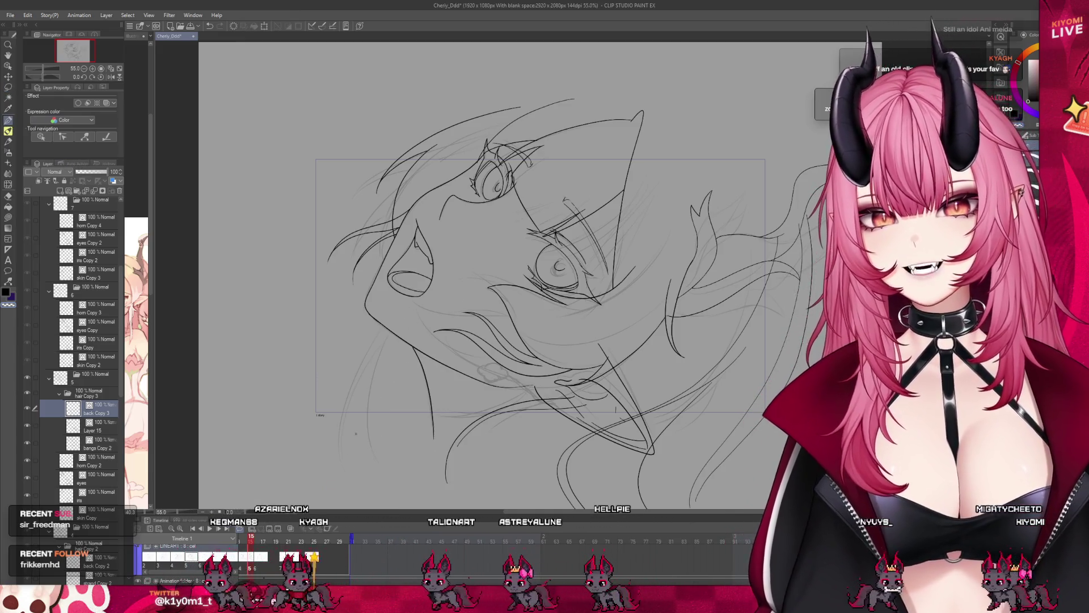
pyautogui.moveTo(361, 474); pyautogui.dragTo(395, 324)
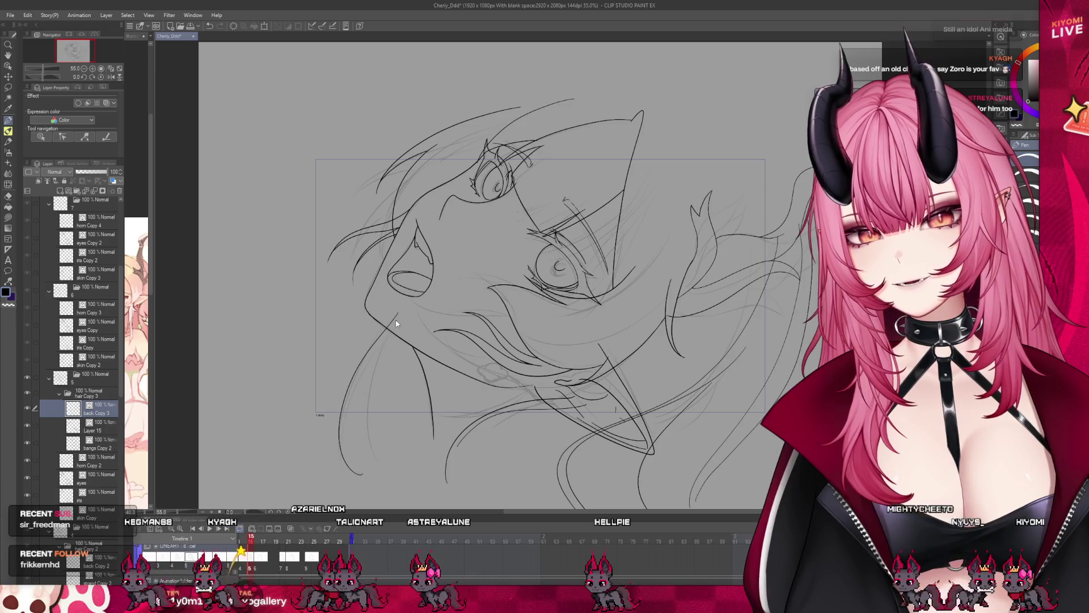
pyautogui.hotkey('ctrl', 'z')
pyautogui.moveTo(350, 459); pyautogui.dragTo(386, 347)
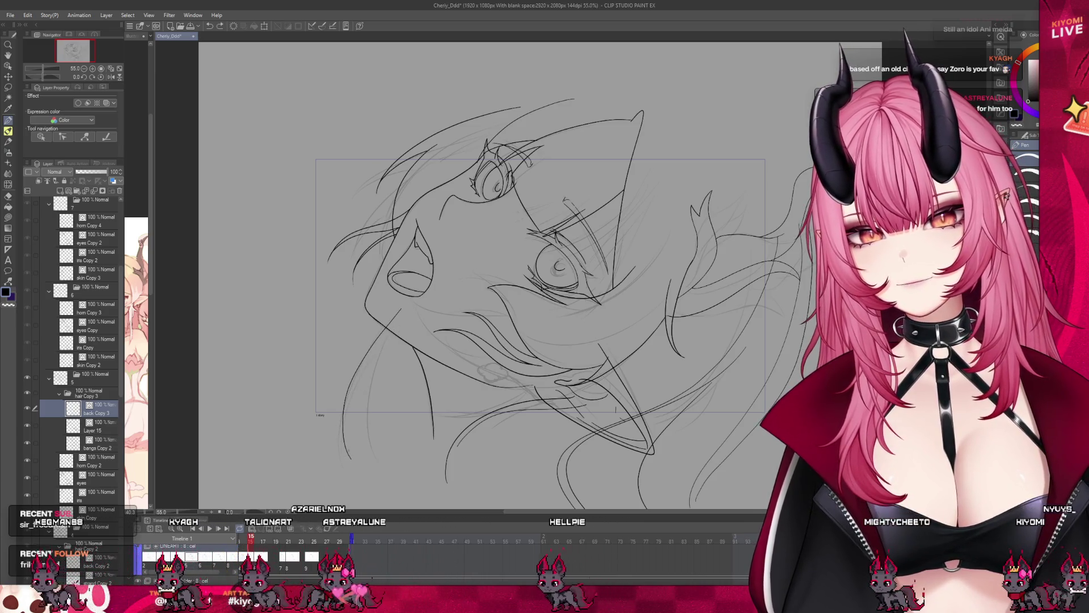
pyautogui.hotkey('ctrl', 'z')
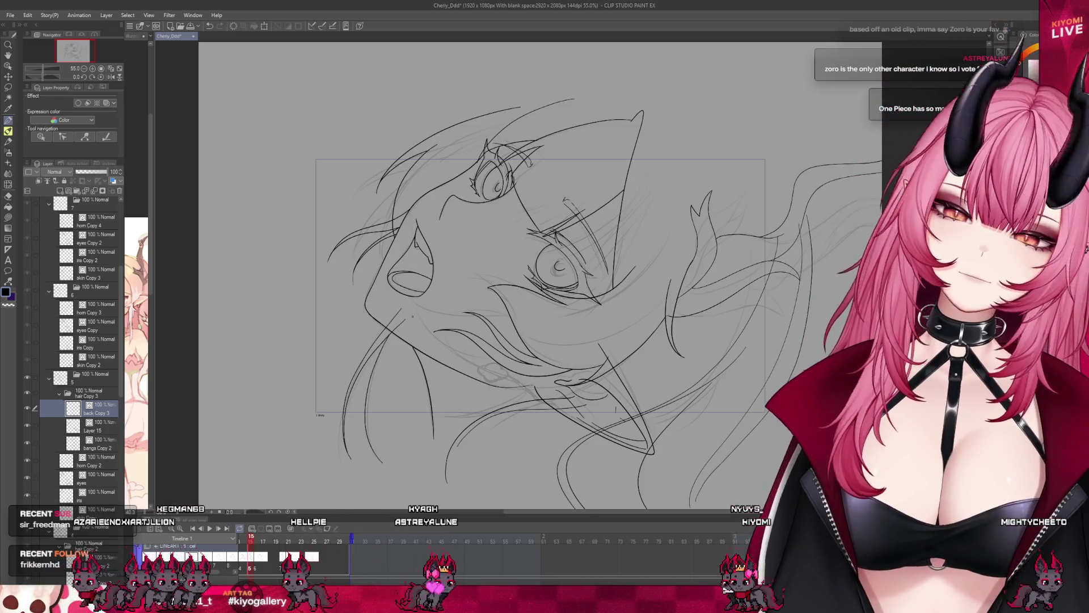
# - Switch to the eraser and move down to the 'bangs Copy 2' layer
pyautogui.scroll(1, 409, 309)
pyautogui.press('e')
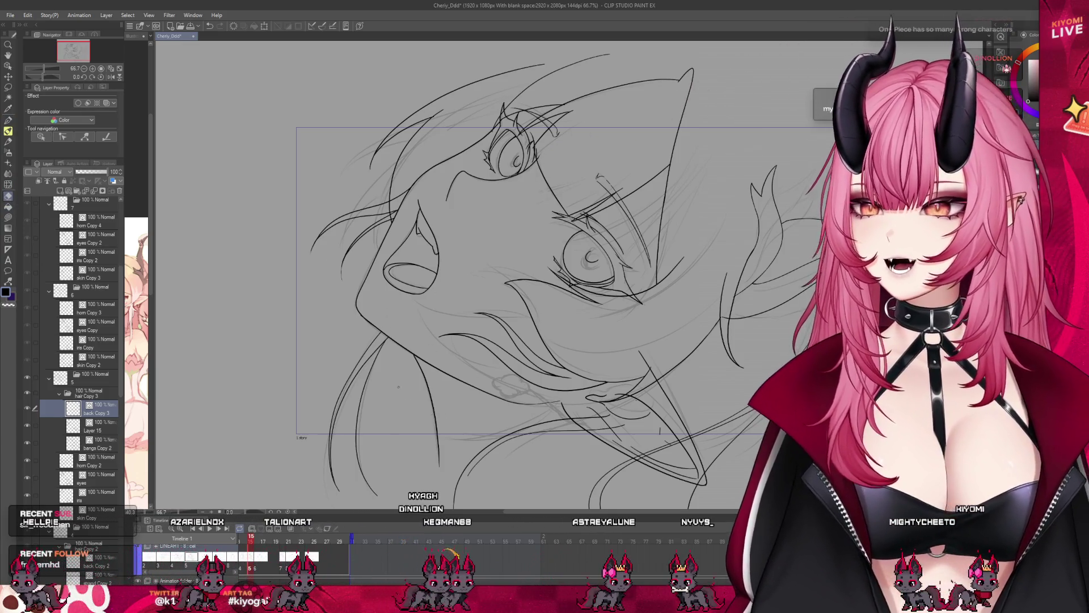
pyautogui.scroll(-2, 398, 387)
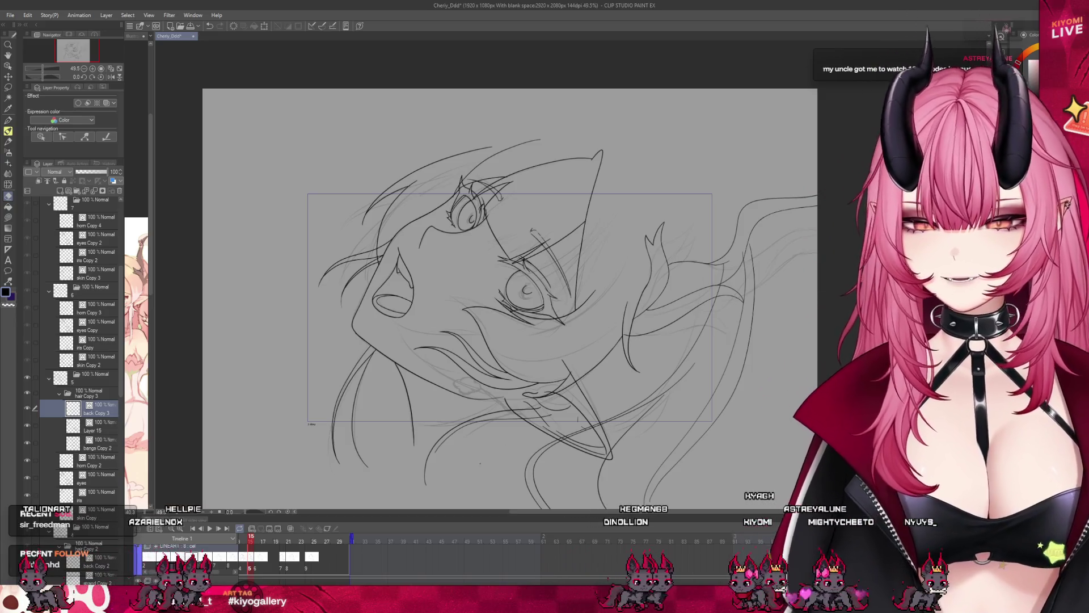
pyautogui.scroll(1, 487, 282)
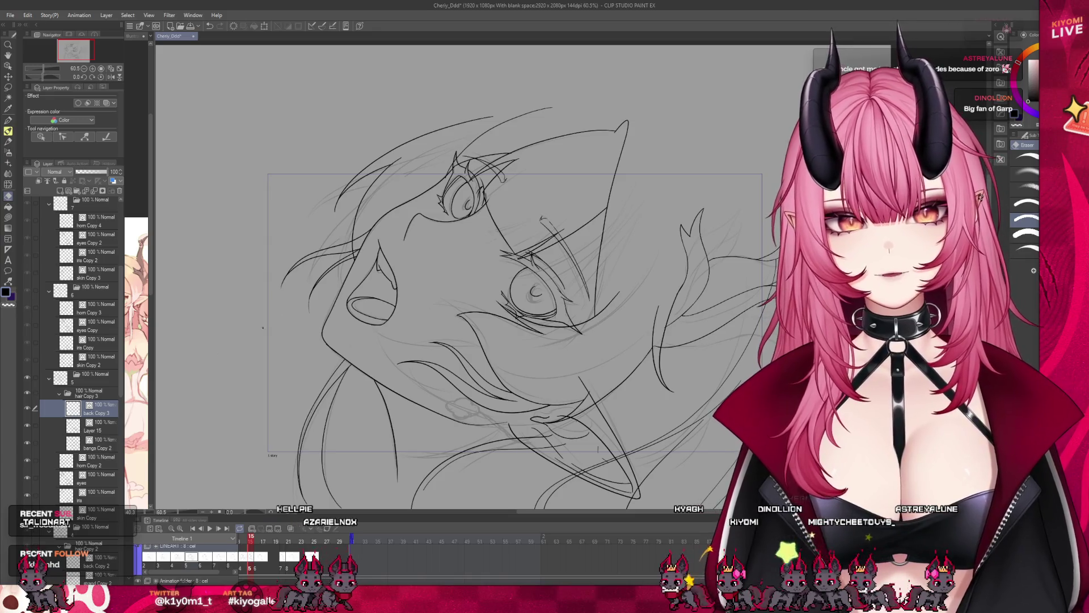
pyautogui.hotkey('alt', '[')
pyautogui.hotkey('alt', '[')
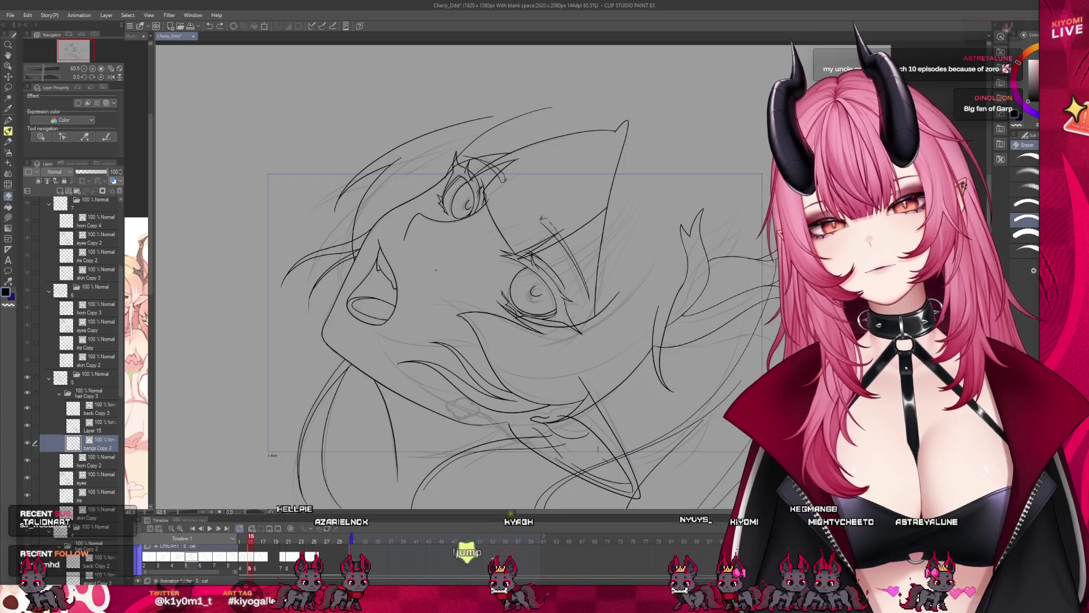
pyautogui.hotkey('alt', ']')
pyautogui.press('m')
pyautogui.moveTo(400, 244); pyautogui.dragTo(374, 315)
pyautogui.hotkey('ctrl', 'd')
pyautogui.press('e')
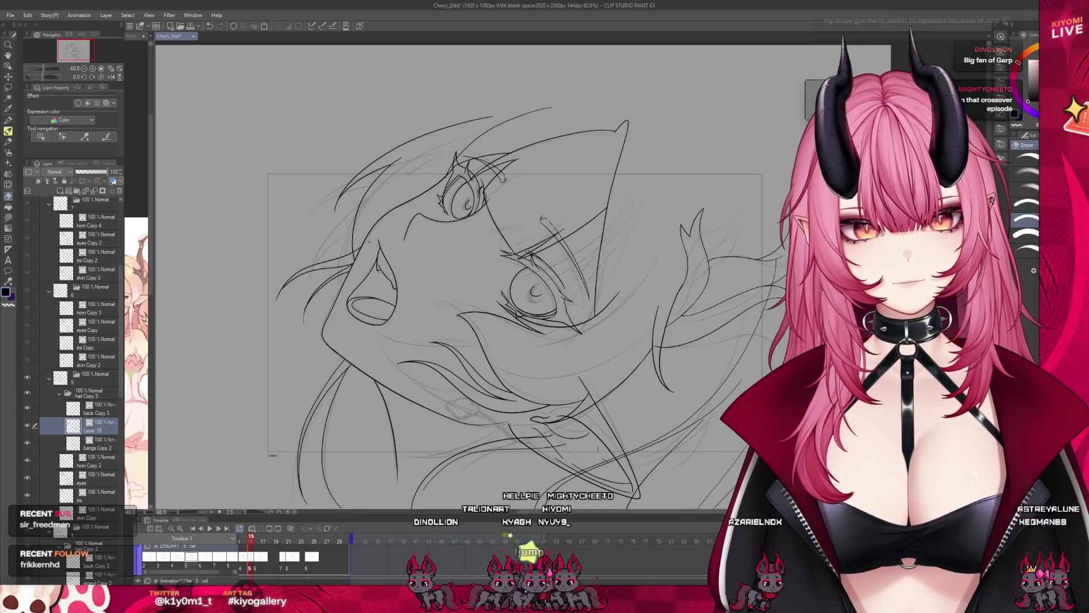
pyautogui.click(97, 444)
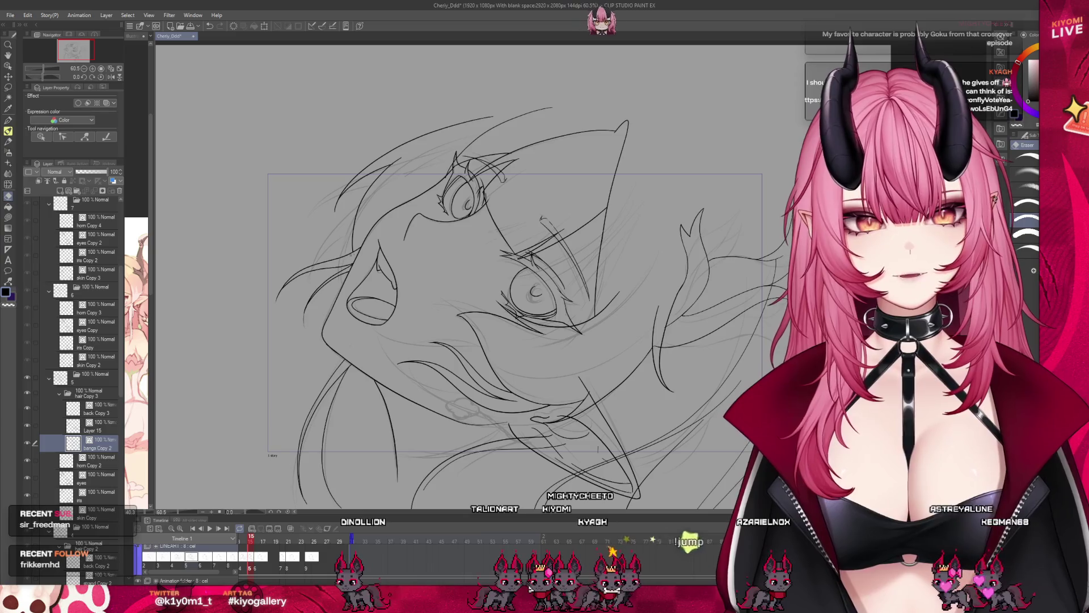
pyautogui.hotkey('ctrl', '-')
pyautogui.hotkey('ctrl', '-')
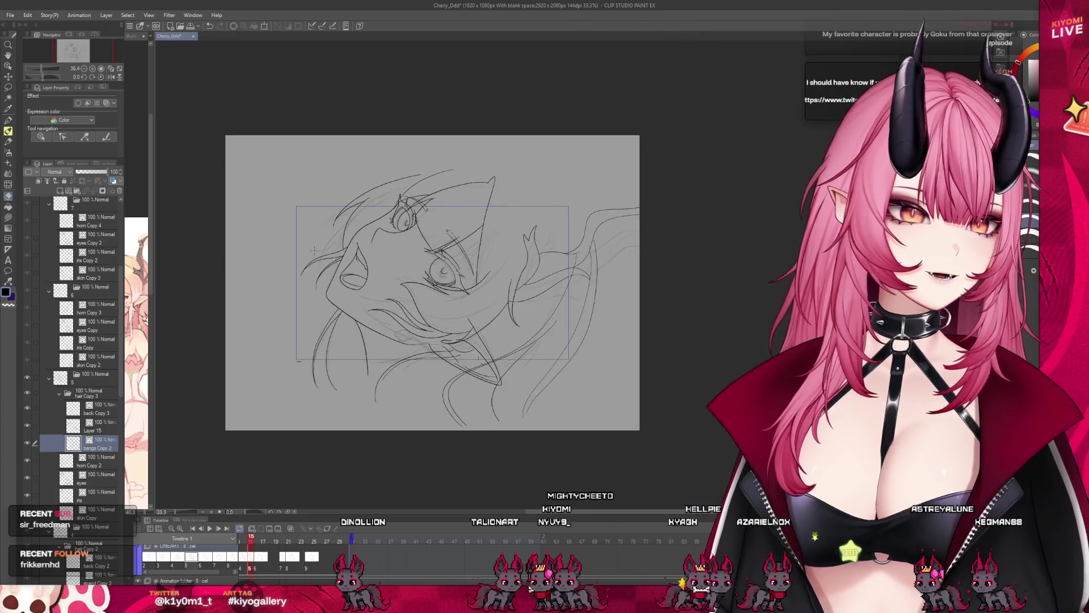
pyautogui.scroll(4, 508, 290)
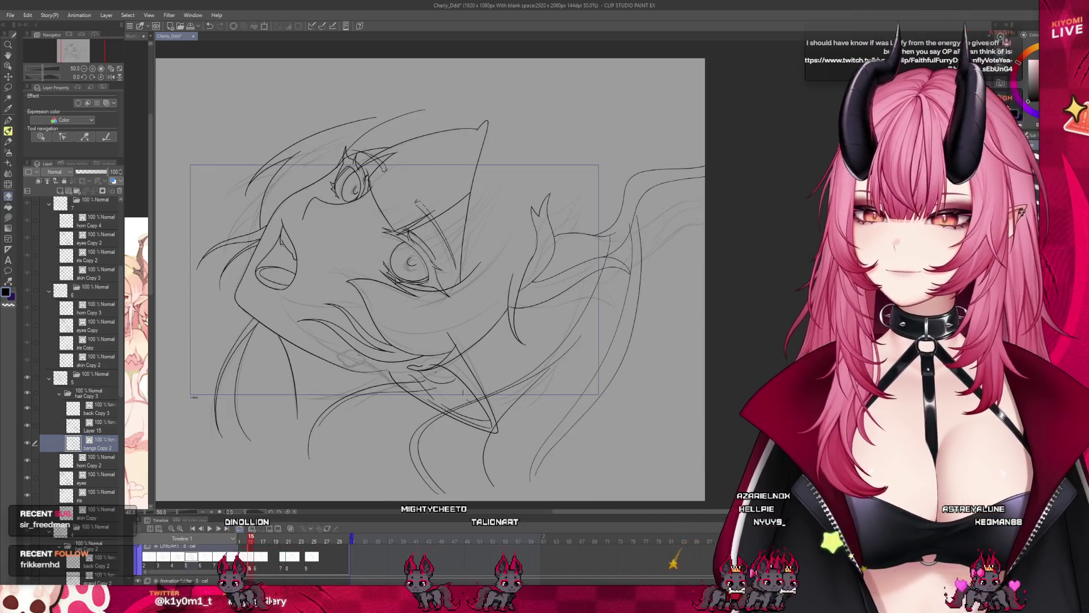
pyautogui.scroll(-2, 470, 326)
pyautogui.scroll(1, 471, 326)
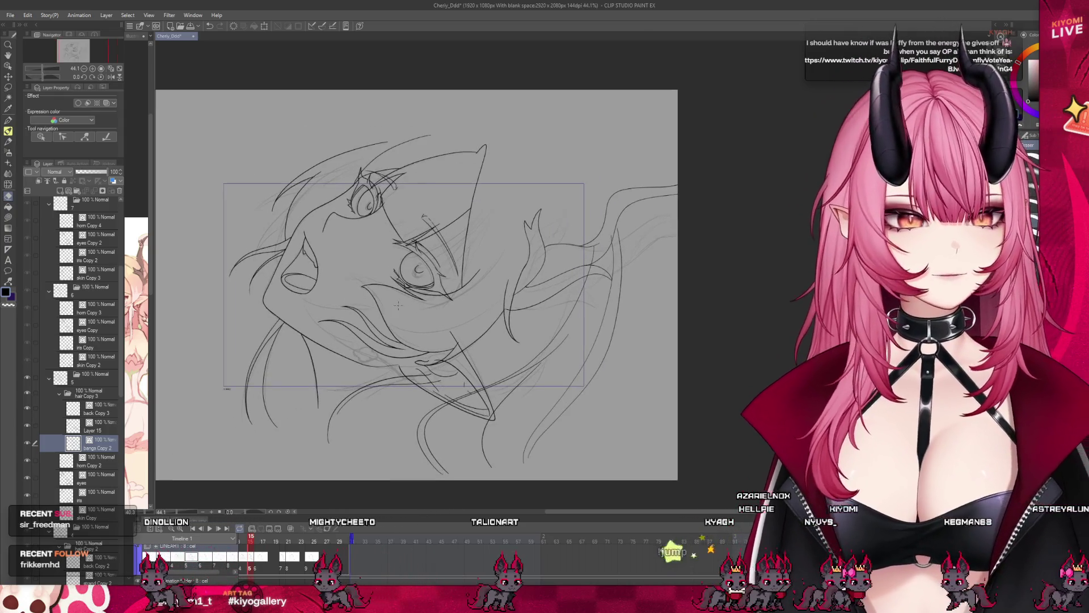
pyautogui.scroll(-1, 414, 286)
pyautogui.scroll(1, 414, 286)
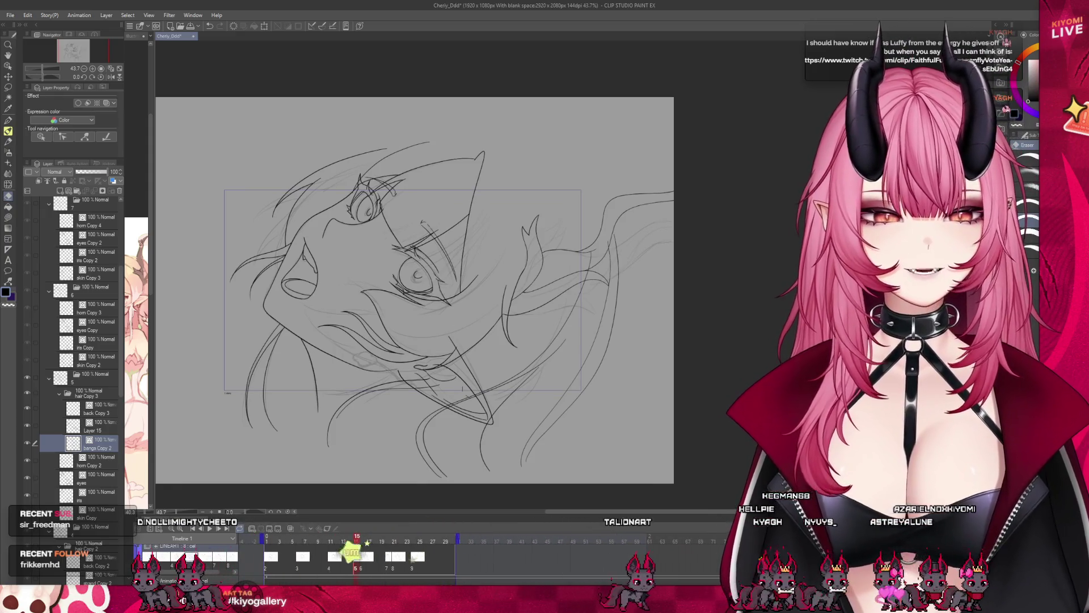
# - Scrub the Timeline through frames 2 to 30, then return to the first frame
pyautogui.click(312, 558)
pyautogui.click(339, 558)
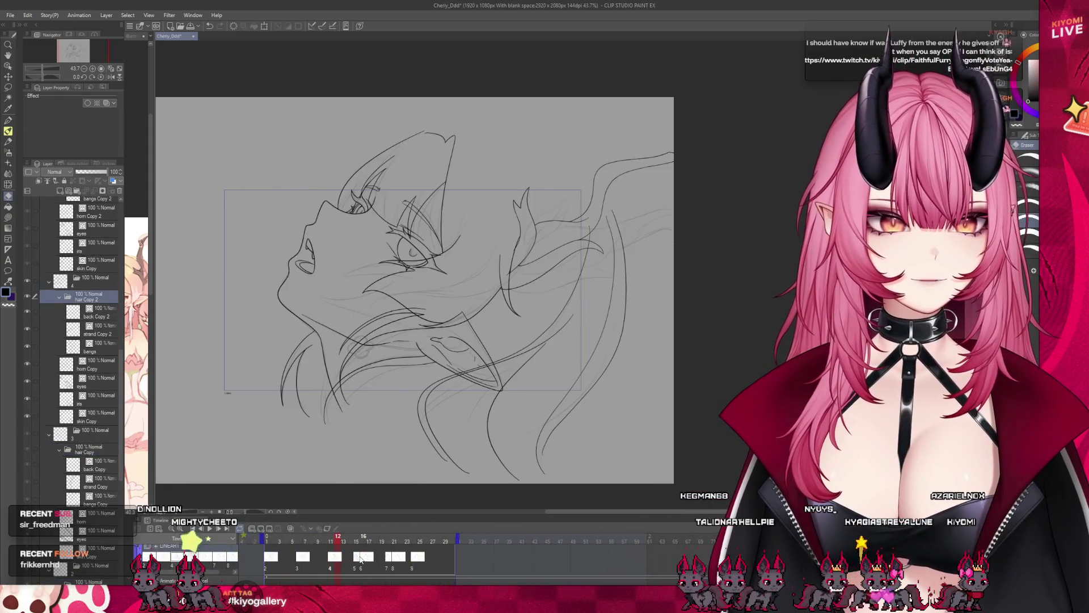
pyautogui.moveTo(359, 566); pyautogui.dragTo(403, 551)
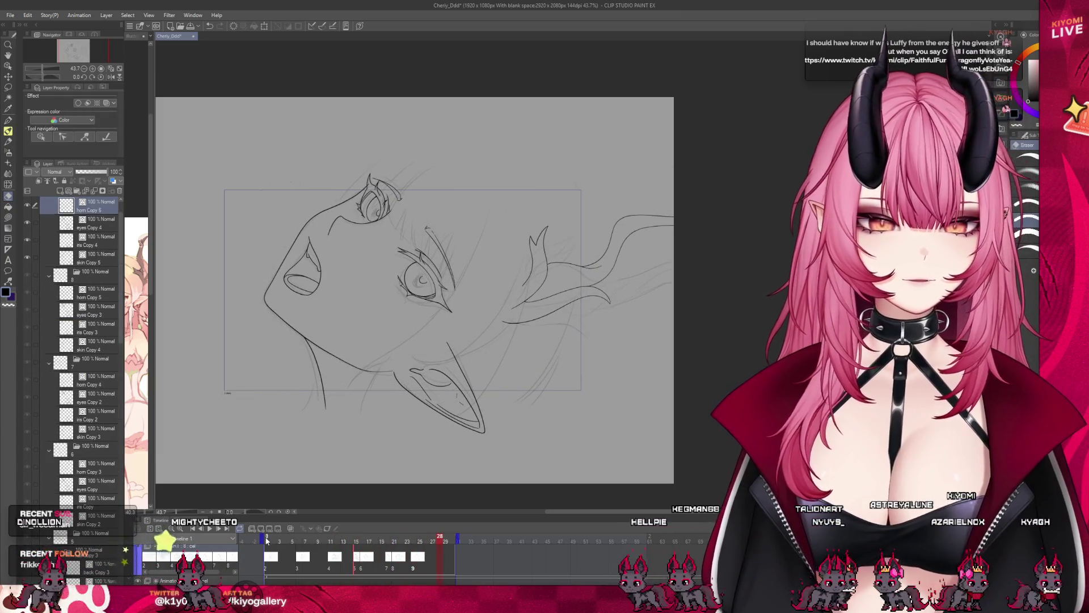
pyautogui.click(272, 542)
pyautogui.moveTo(271, 543); pyautogui.dragTo(449, 567)
pyautogui.click(267, 542)
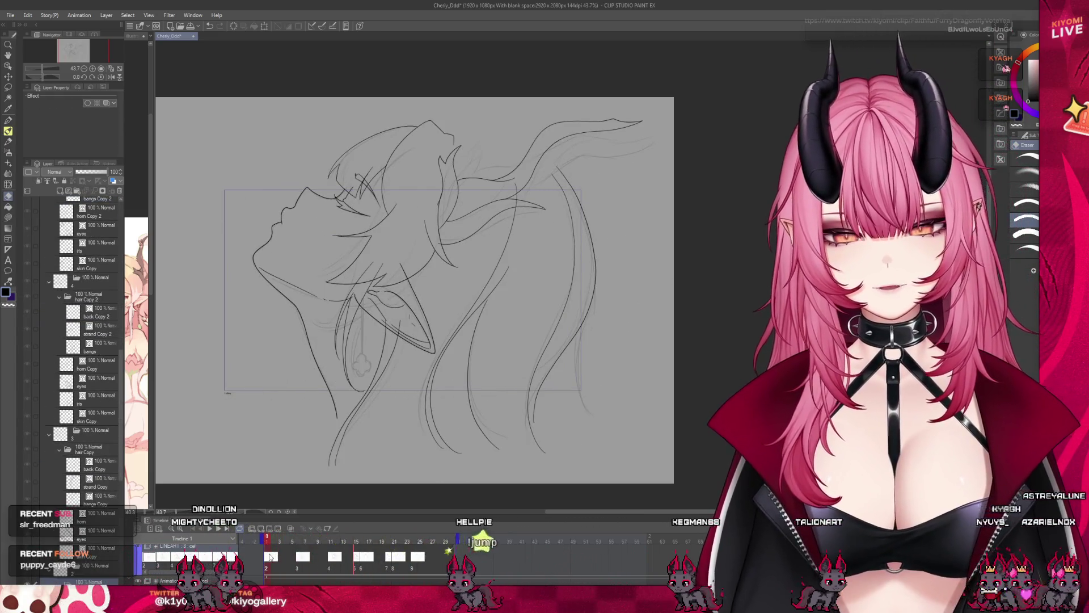
# - Zoom in to inspect the sketch, then advance to the next animation frame
pyautogui.scroll(-1, 344, 233)
pyautogui.scroll(3, 344, 234)
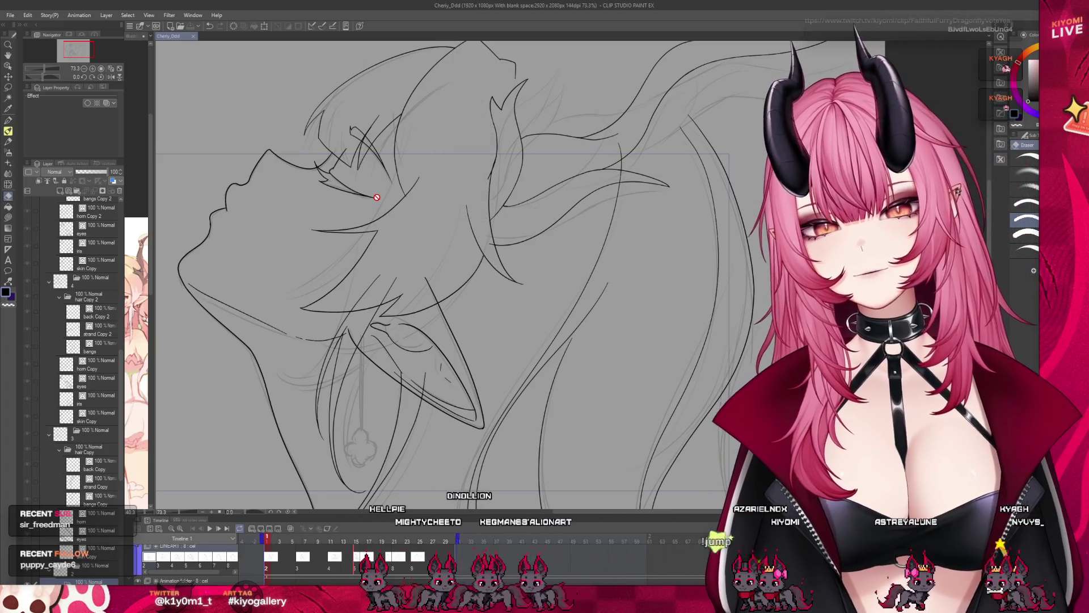
pyautogui.scroll(-2, 354, 246)
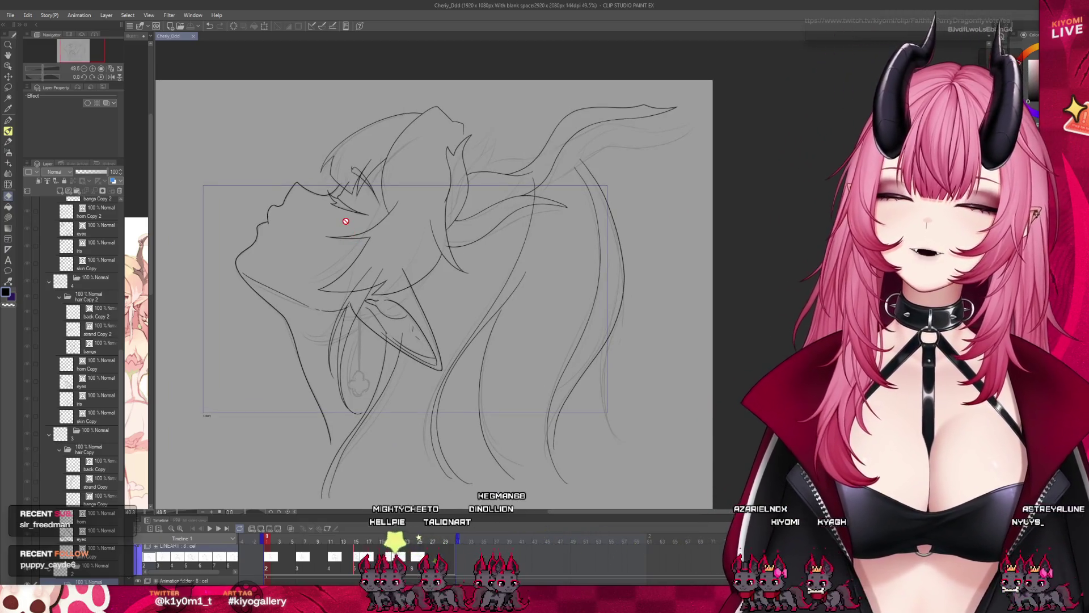
pyautogui.scroll(-1, 446, 256)
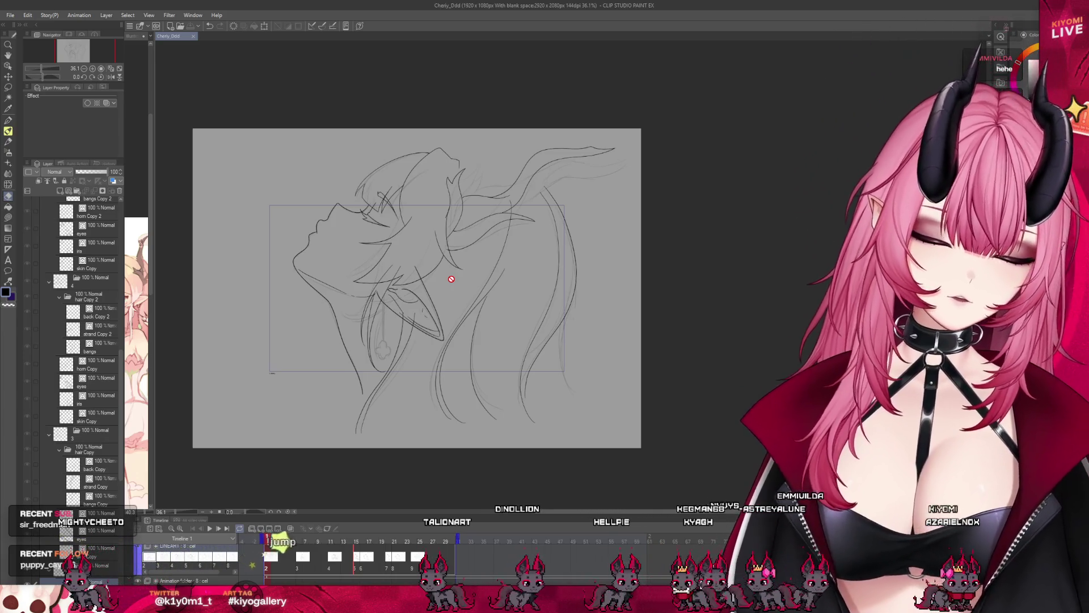
pyautogui.hotkey('ctrl', '+')
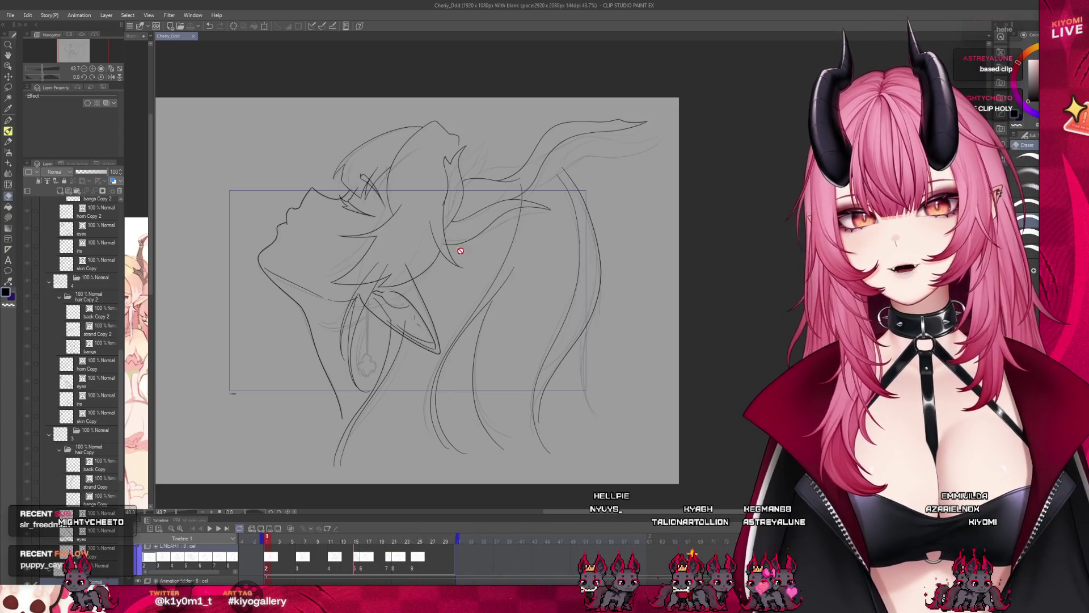
pyautogui.scroll(1, 457, 193)
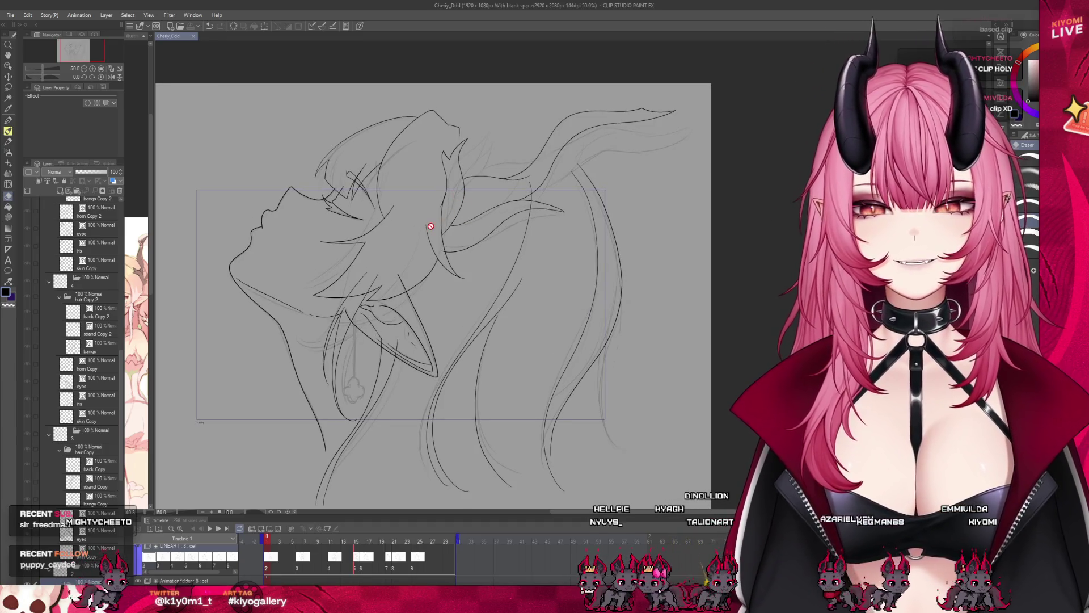
pyautogui.scroll(-1, 348, 239)
pyautogui.scroll(-1, 348, 238)
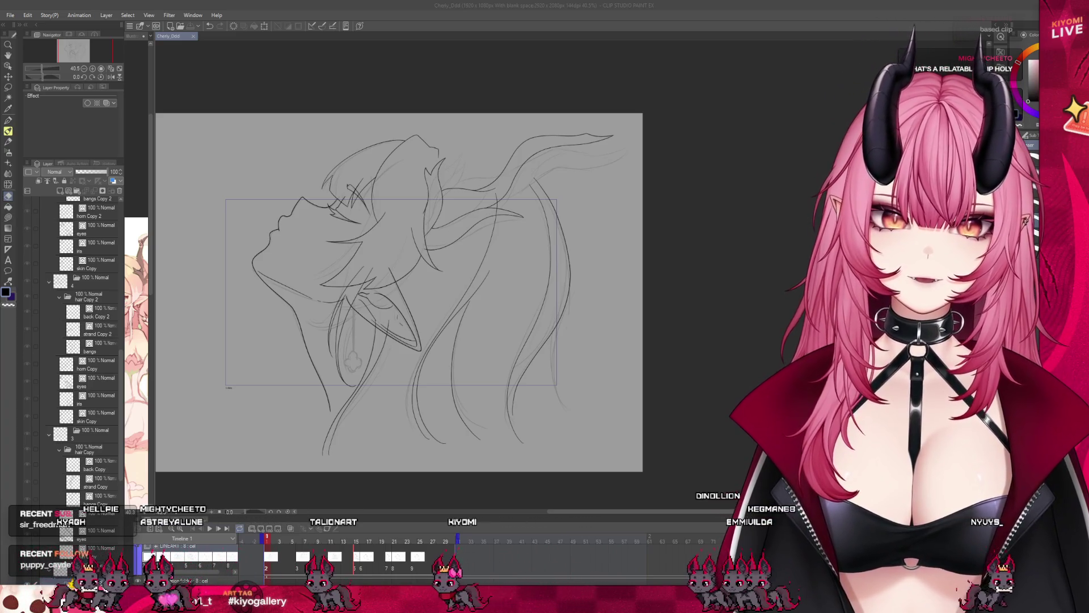
pyautogui.click(302, 558)
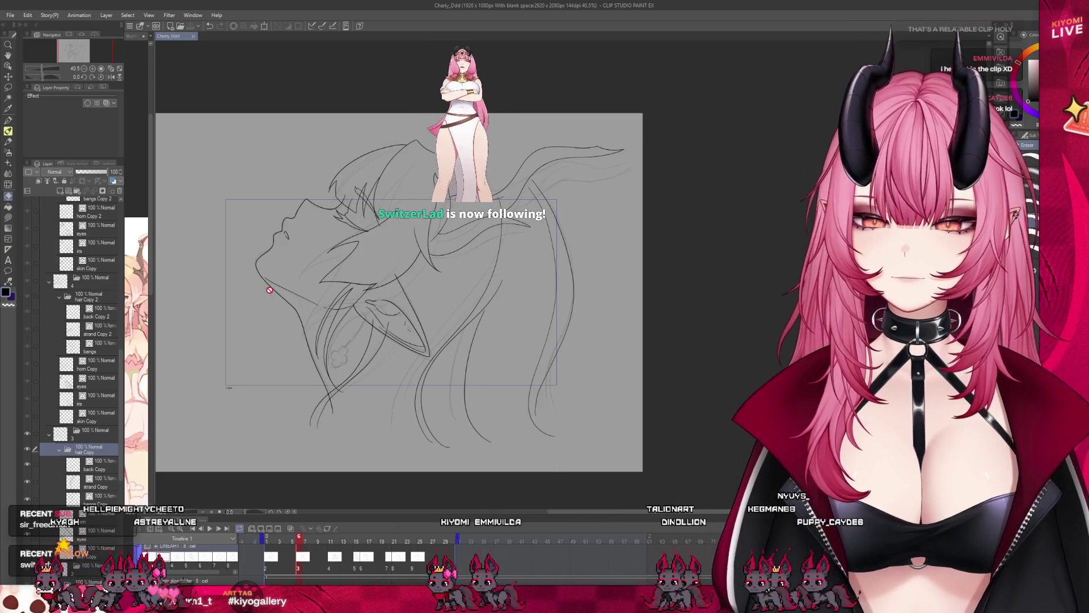
pyautogui.scroll(2, 326, 303)
pyautogui.scroll(2, 325, 303)
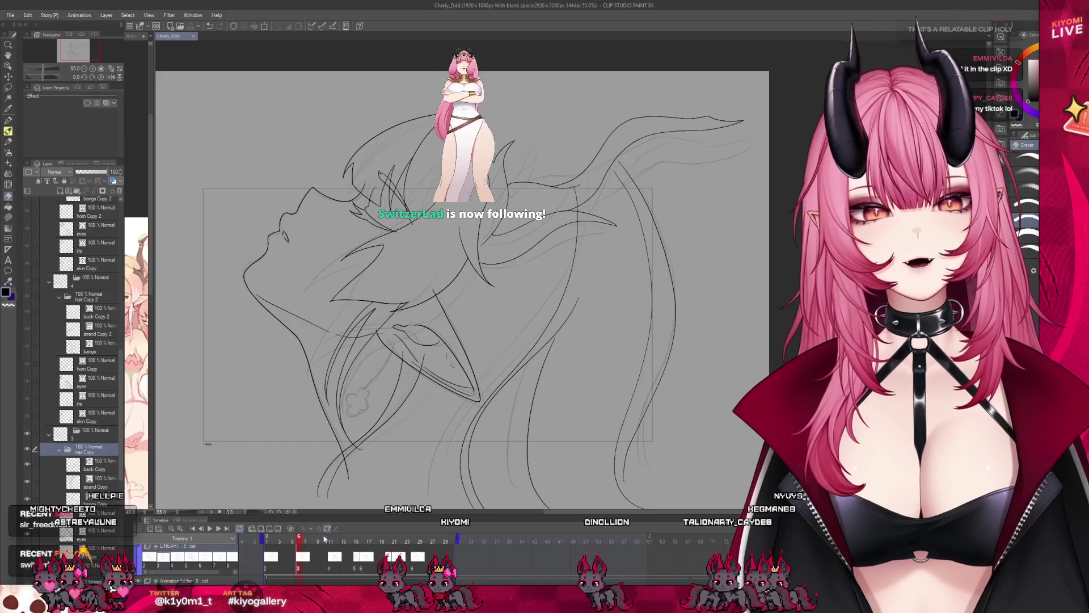
pyautogui.click(370, 544)
pyautogui.moveTo(370, 545)
pyautogui.mouseDown()
pyautogui.moveTo(304, 546)
pyautogui.moveTo(389, 540)
pyautogui.moveTo(345, 546)
pyautogui.mouseUp()
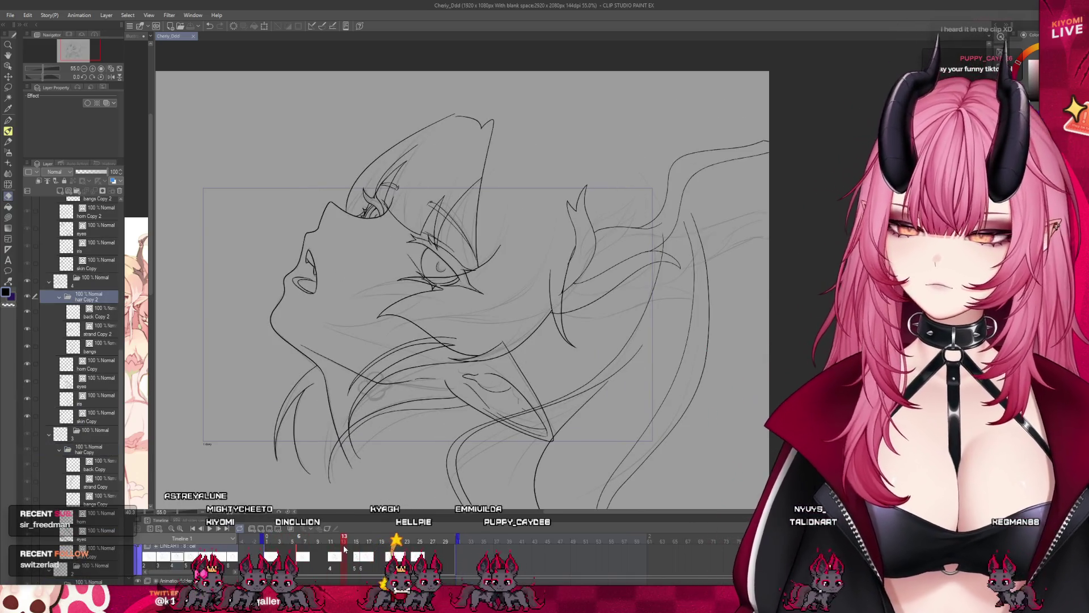
pyautogui.moveTo(345, 548); pyautogui.dragTo(273, 549)
pyautogui.scroll(3, 255, 210)
pyautogui.scroll(-5, 85, 344)
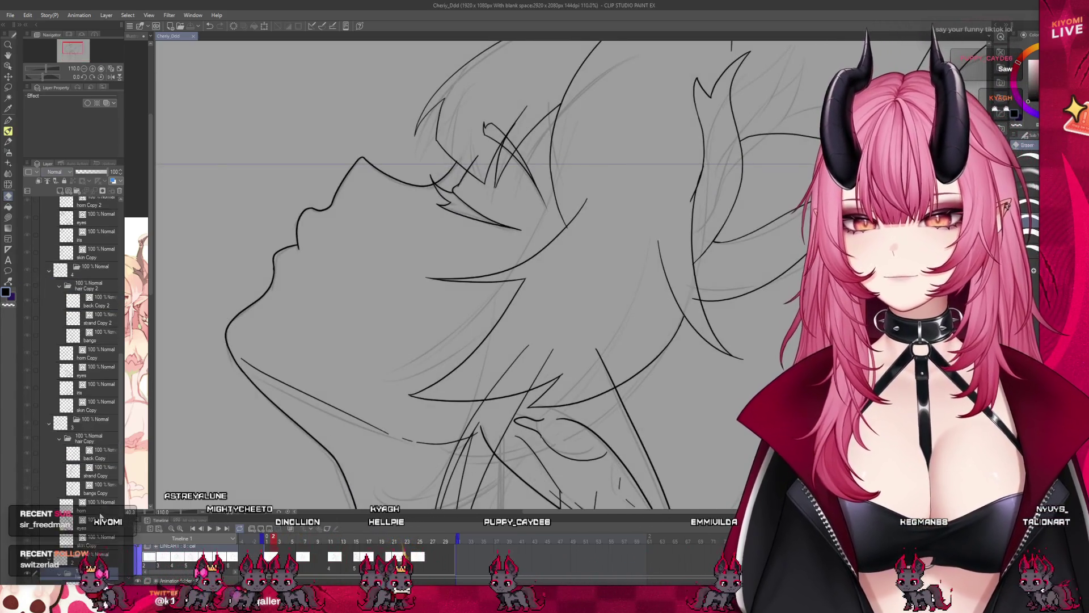
pyautogui.press('p')
pyautogui.scroll(2, 322, 242)
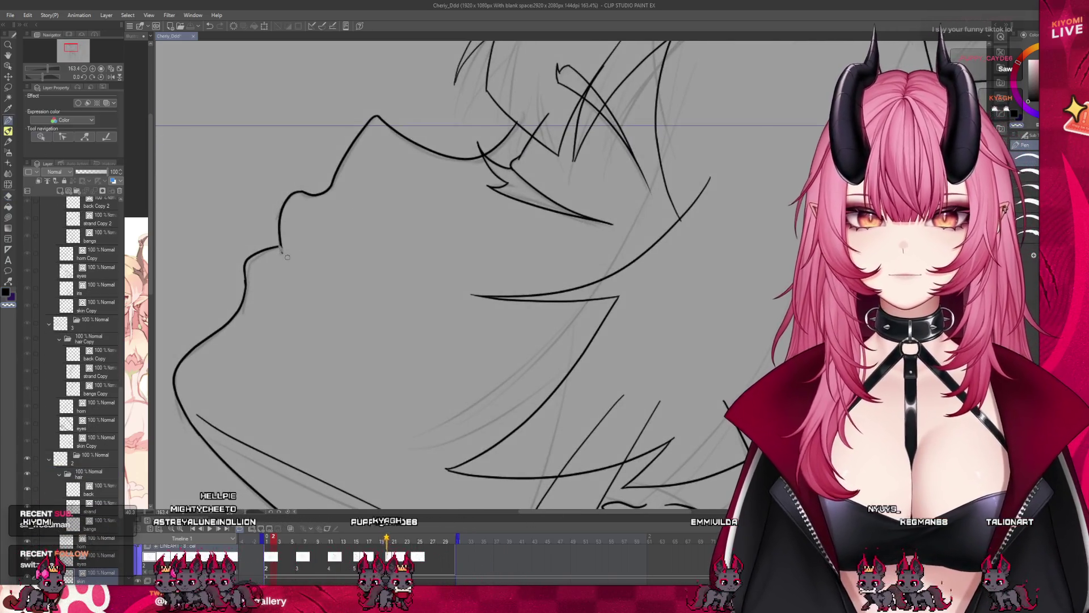
pyautogui.scroll(-3, 288, 261)
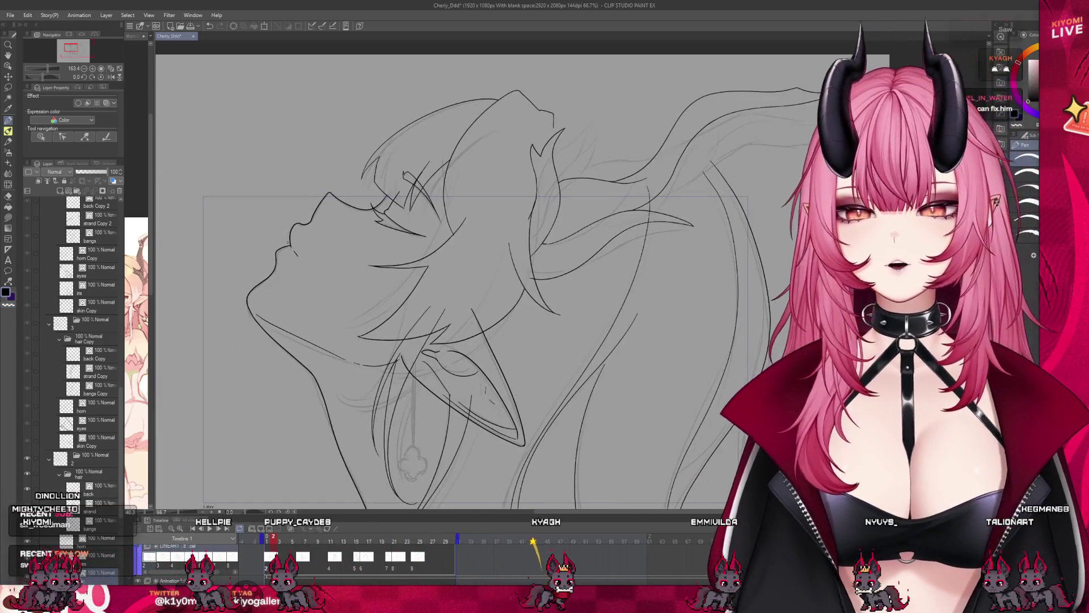
pyautogui.scroll(-2, 343, 283)
pyautogui.scroll(-1, 397, 283)
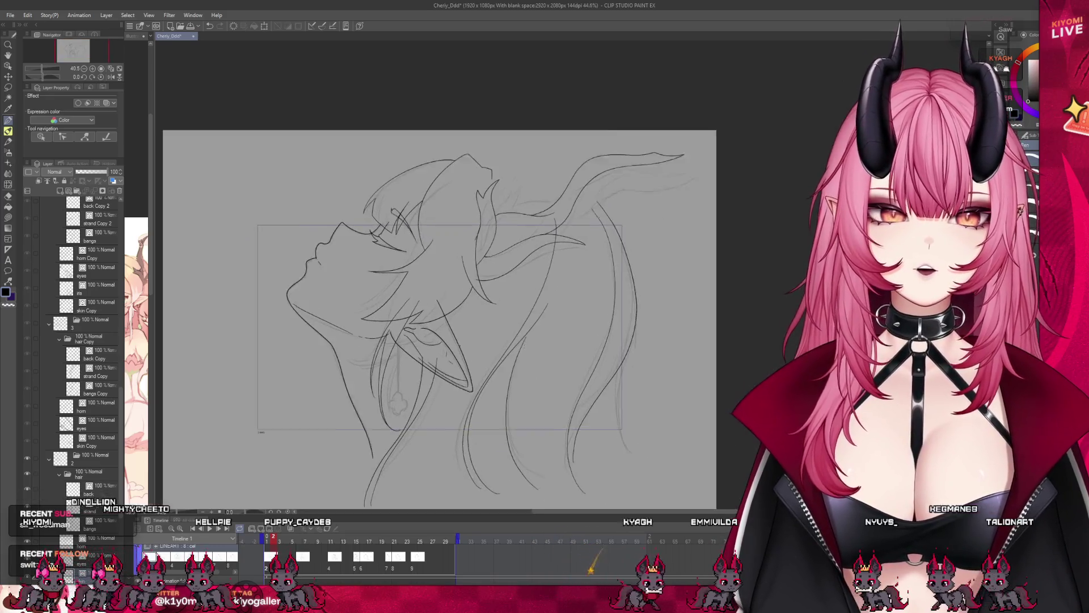
pyautogui.click(307, 544)
pyautogui.moveTo(307, 544); pyautogui.dragTo(287, 549)
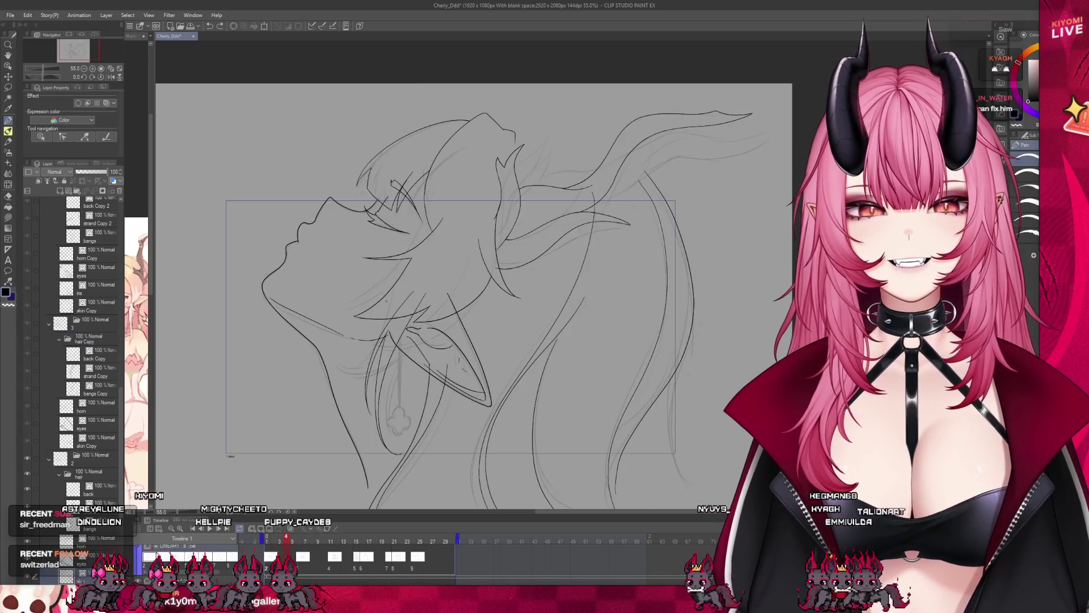
pyautogui.scroll(-1, 379, 345)
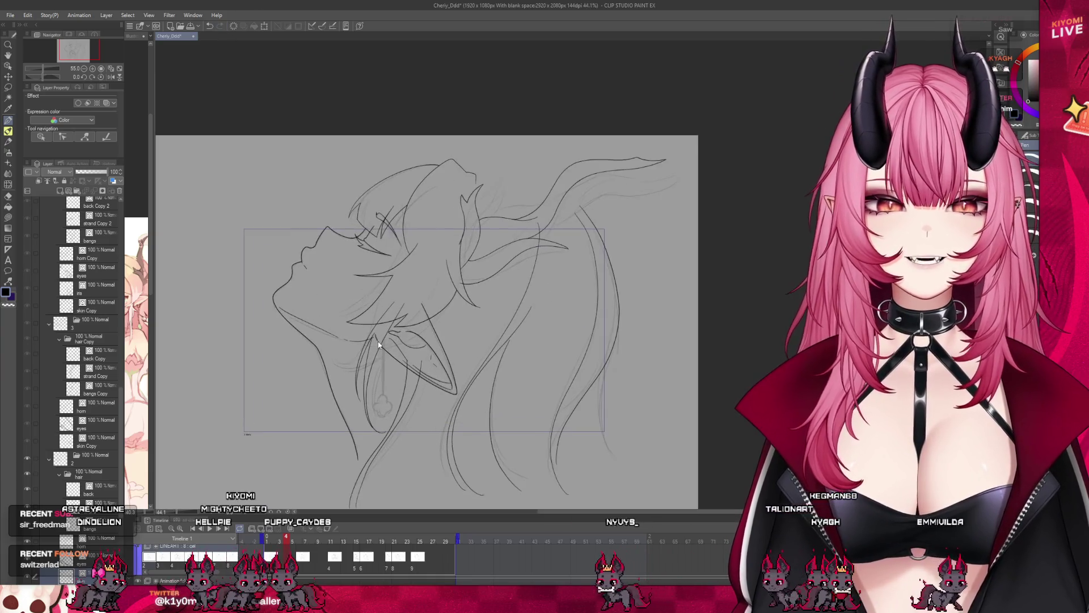
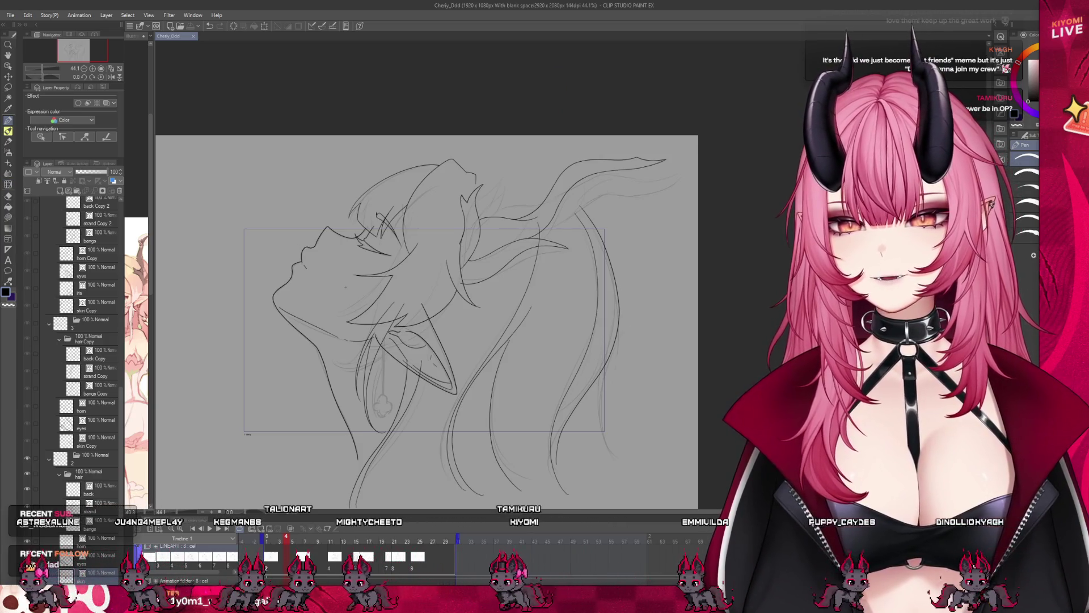
# - Play through frames 4 to 8 to check the head-tilt motion
pyautogui.scroll(1, 409, 313)
pyautogui.scroll(1, 409, 314)
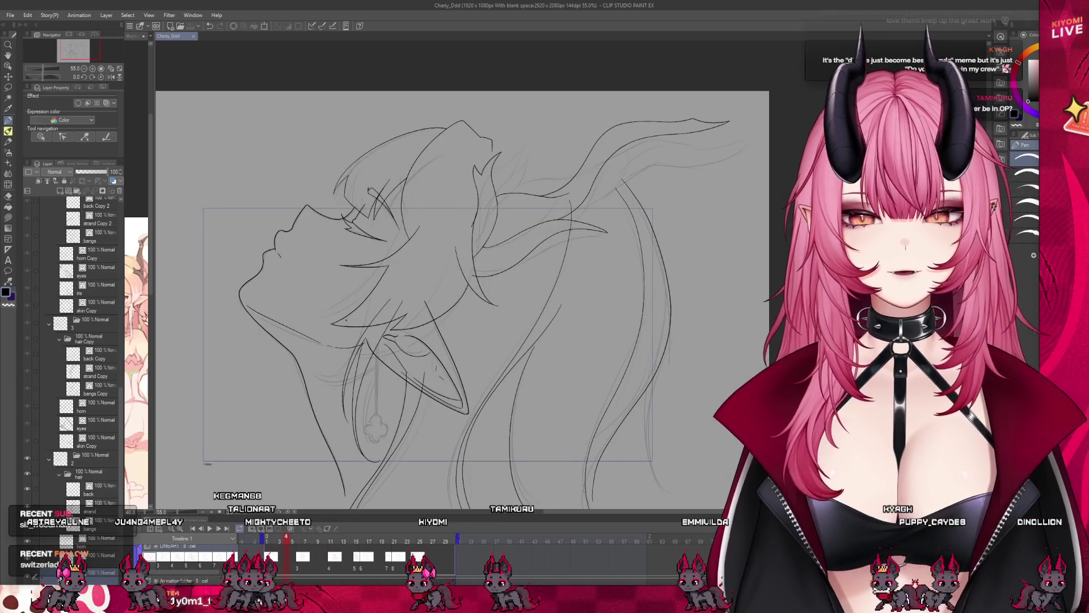
pyautogui.scroll(-2, 346, 320)
pyautogui.scroll(-2, 360, 288)
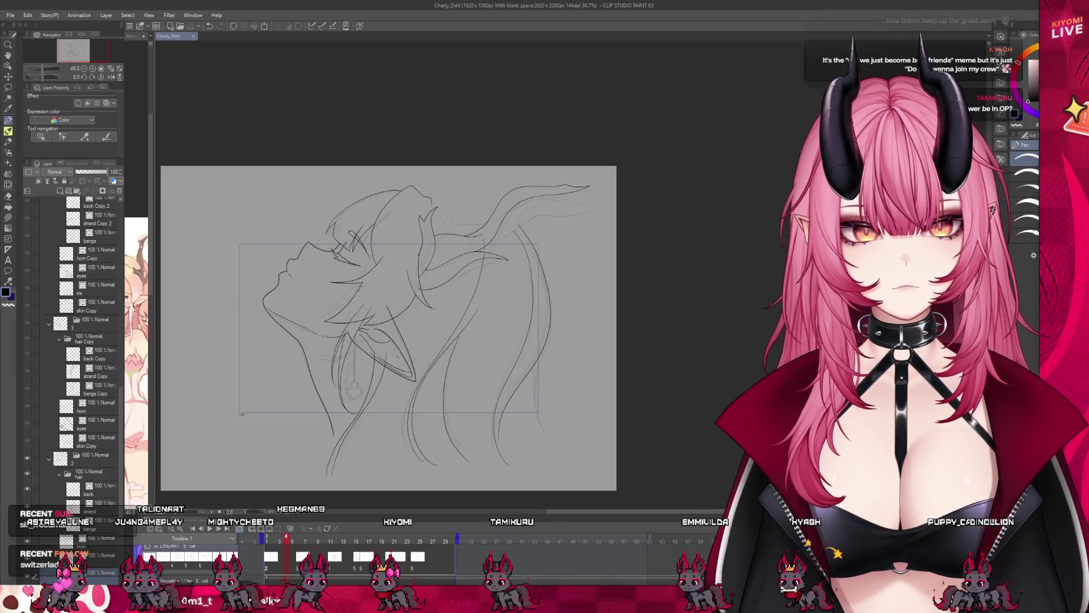
pyautogui.scroll(1, 357, 297)
pyautogui.scroll(1, 354, 304)
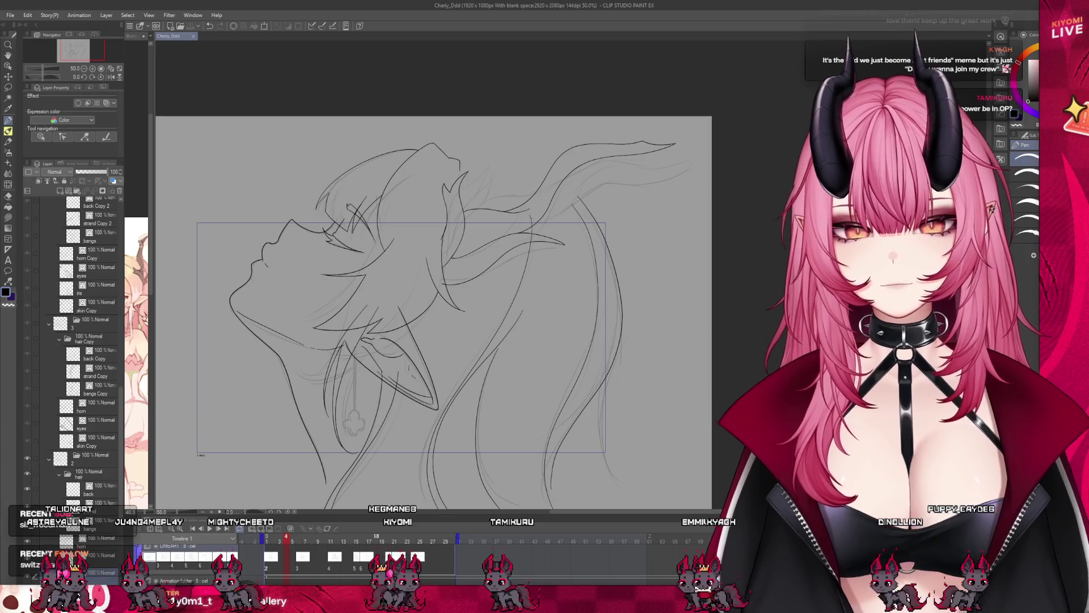
pyautogui.moveTo(287, 542); pyautogui.dragTo(319, 546)
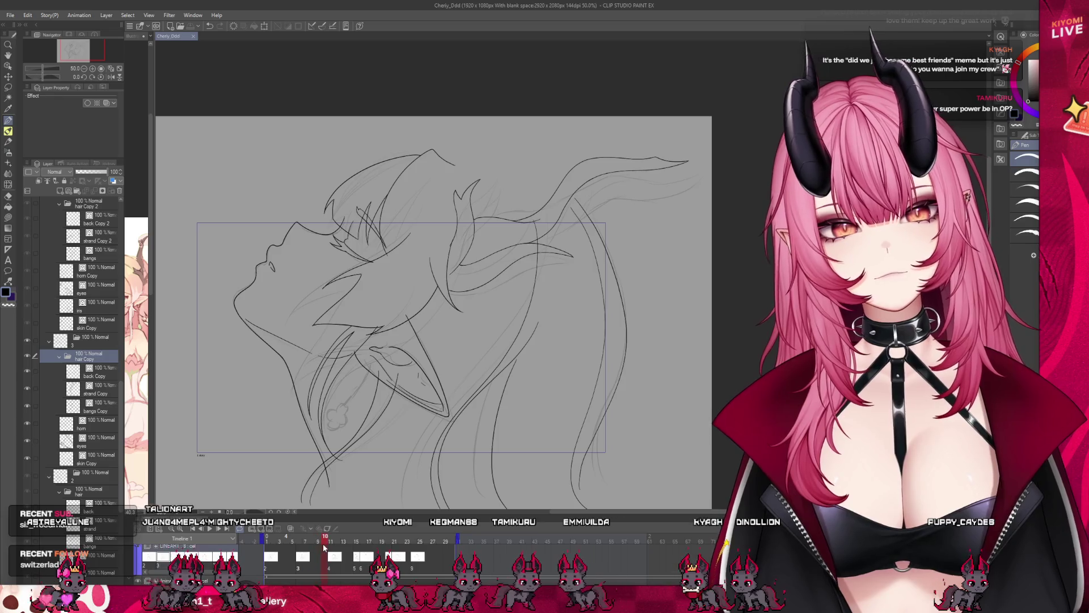
# - Settle on frame 6, draw a short line near the sketch's middle, then scrub to frame 7
pyautogui.click(306, 555)
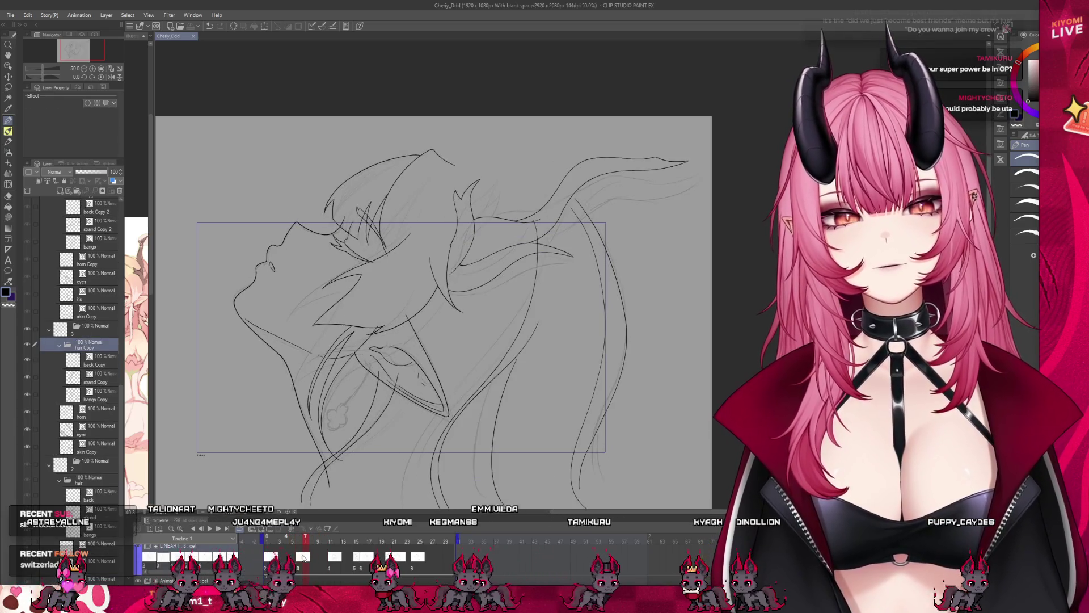
pyautogui.click(293, 557)
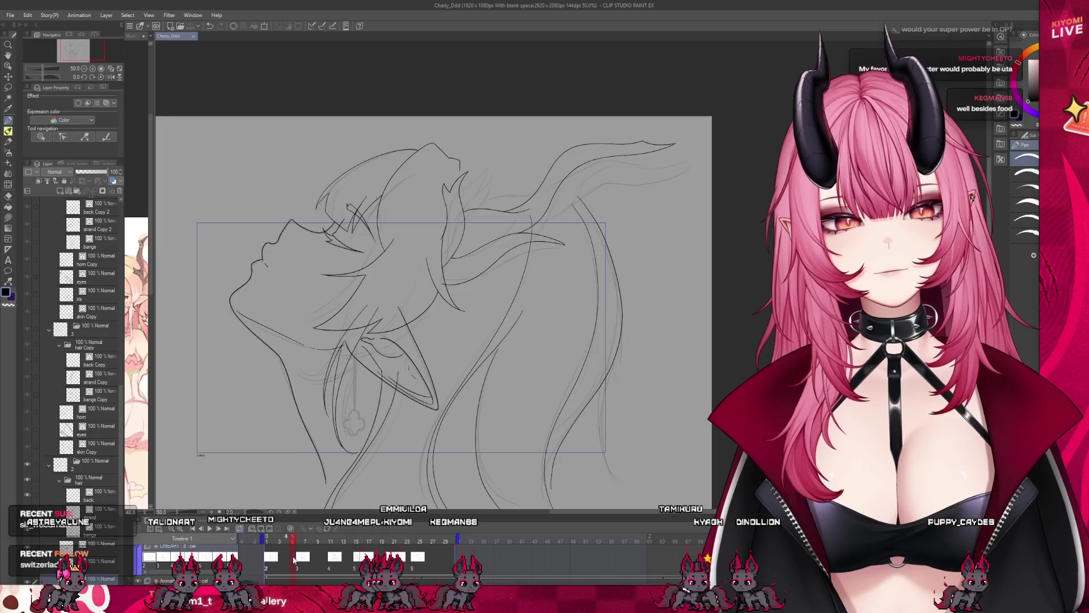
pyautogui.click(298, 557)
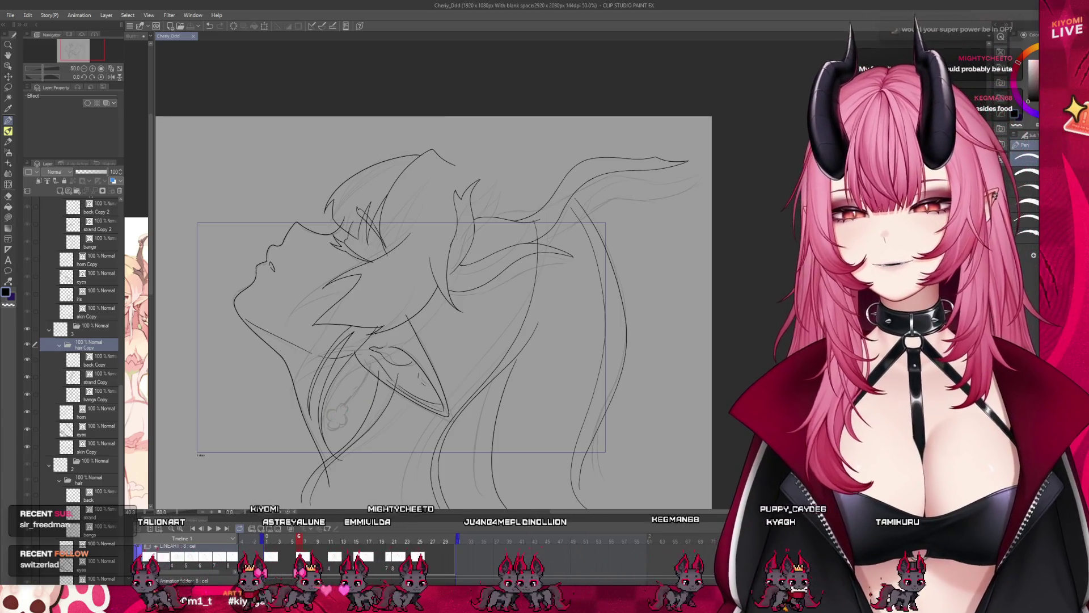
pyautogui.scroll(-1, 348, 400)
pyautogui.scroll(1, 346, 399)
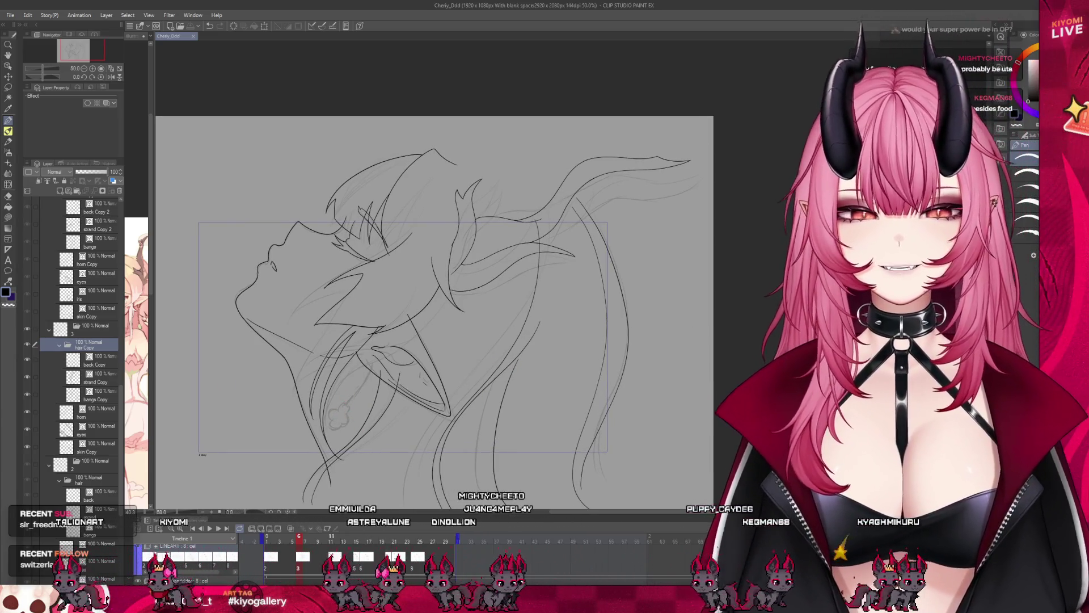
pyautogui.moveTo(299, 539)
pyautogui.mouseDown()
pyautogui.moveTo(332, 539)
pyautogui.moveTo(297, 546)
pyautogui.mouseUp()
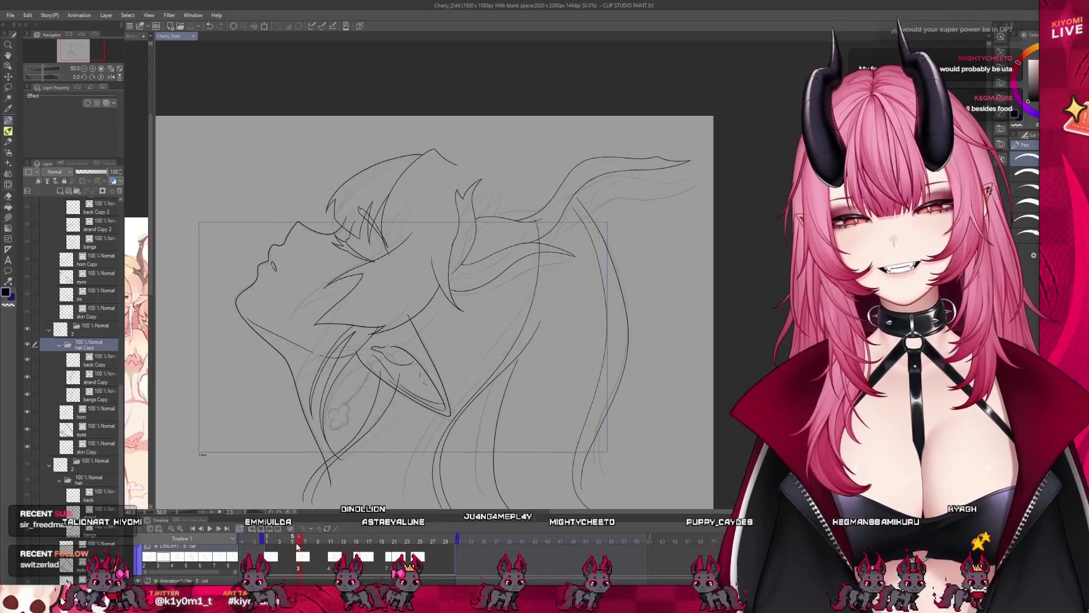
pyautogui.moveTo(408, 314); pyautogui.dragTo(421, 340)
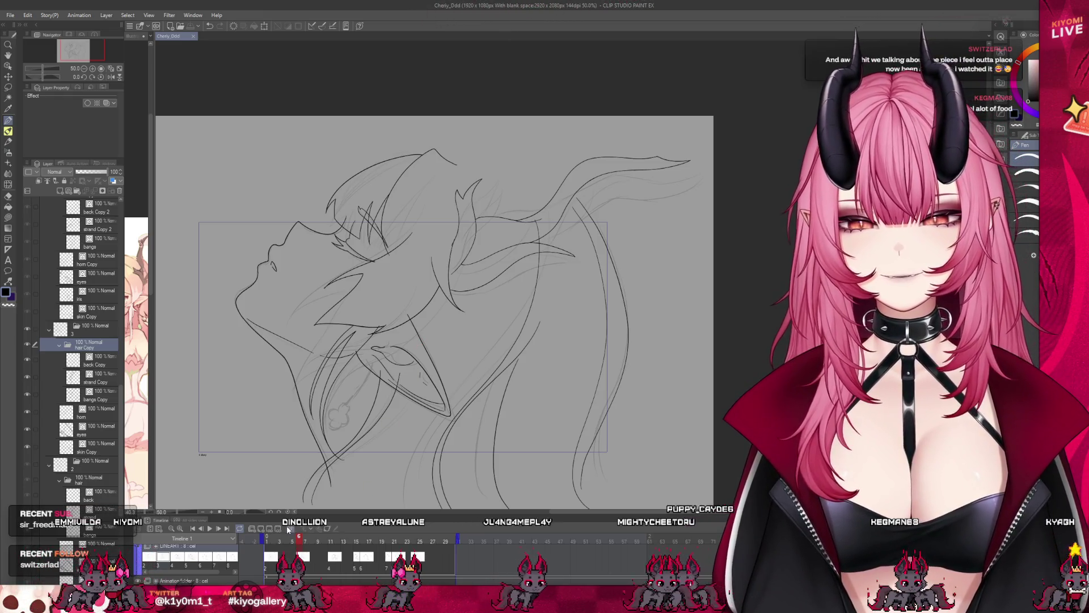
pyautogui.moveTo(297, 543); pyautogui.dragTo(328, 546)
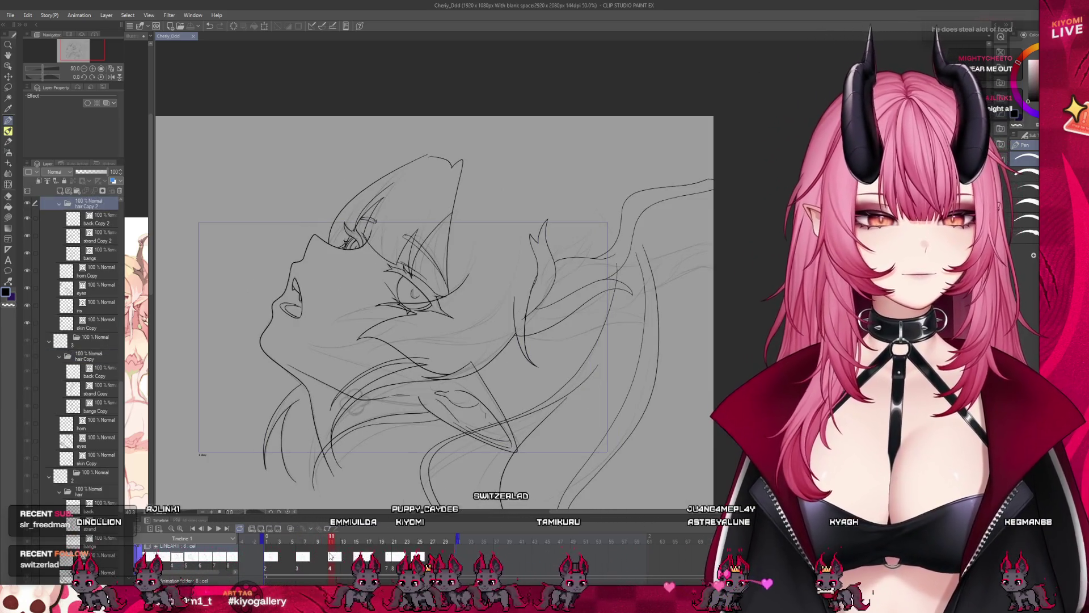
# - Switch to the Eraser with E and select the skin Copy layer
pyautogui.scroll(1, 61, 287)
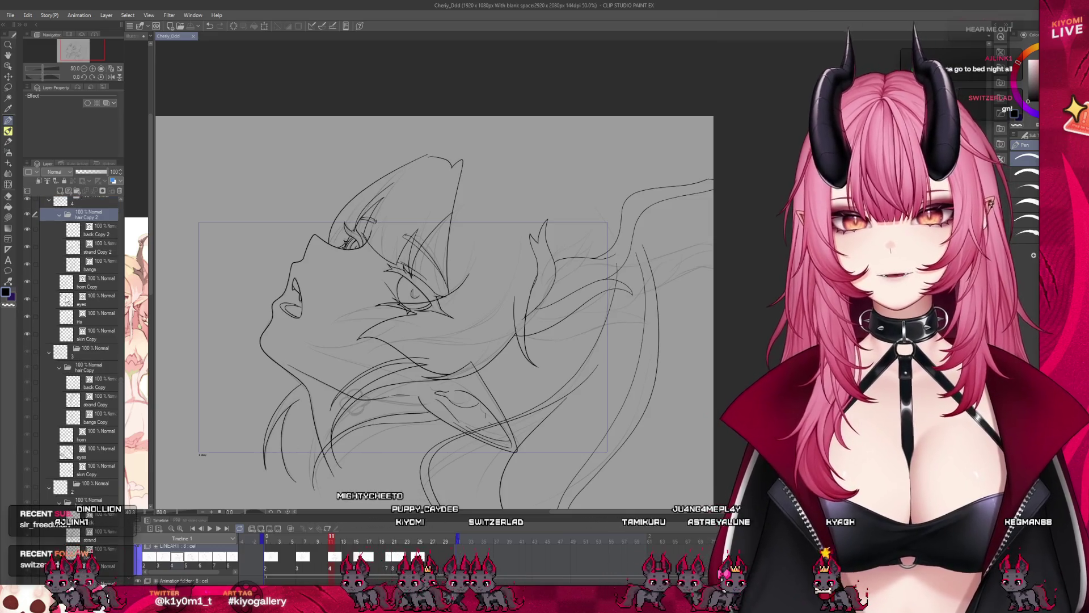
pyautogui.scroll(-1, 378, 356)
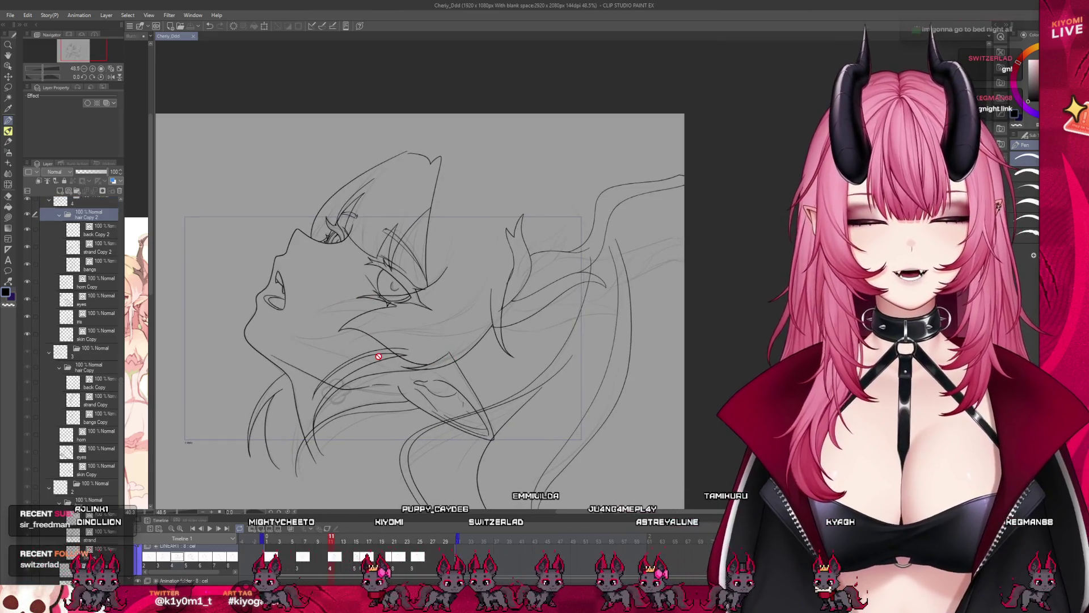
pyautogui.press('e')
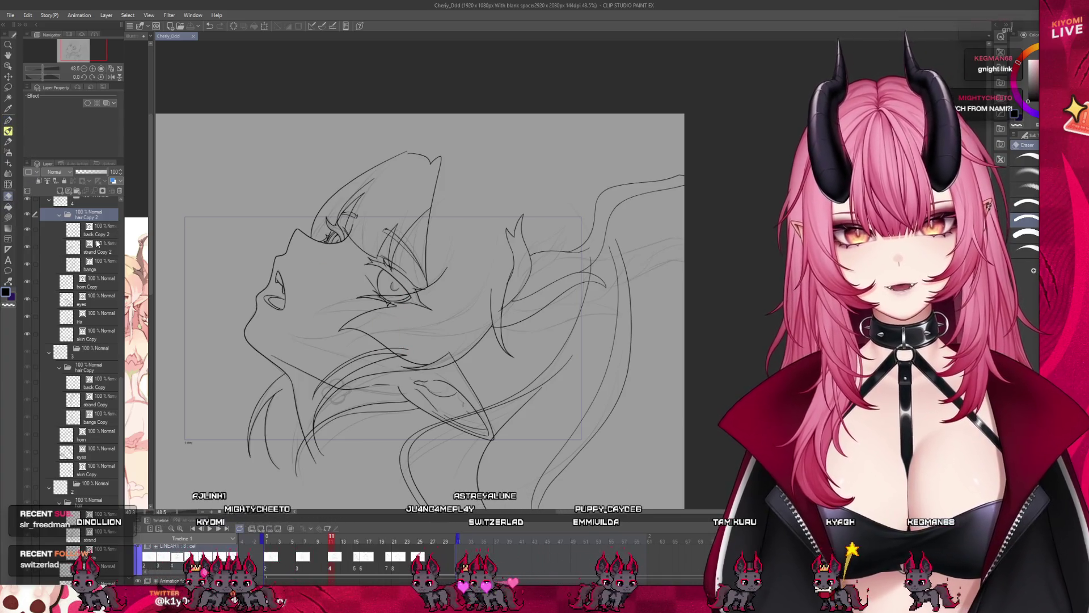
pyautogui.click(97, 243)
pyautogui.click(96, 282)
pyautogui.click(96, 317)
pyautogui.click(96, 335)
# - Hide and reshow the skin Copy layer to check the face, then go to frame 15
pyautogui.click(27, 334)
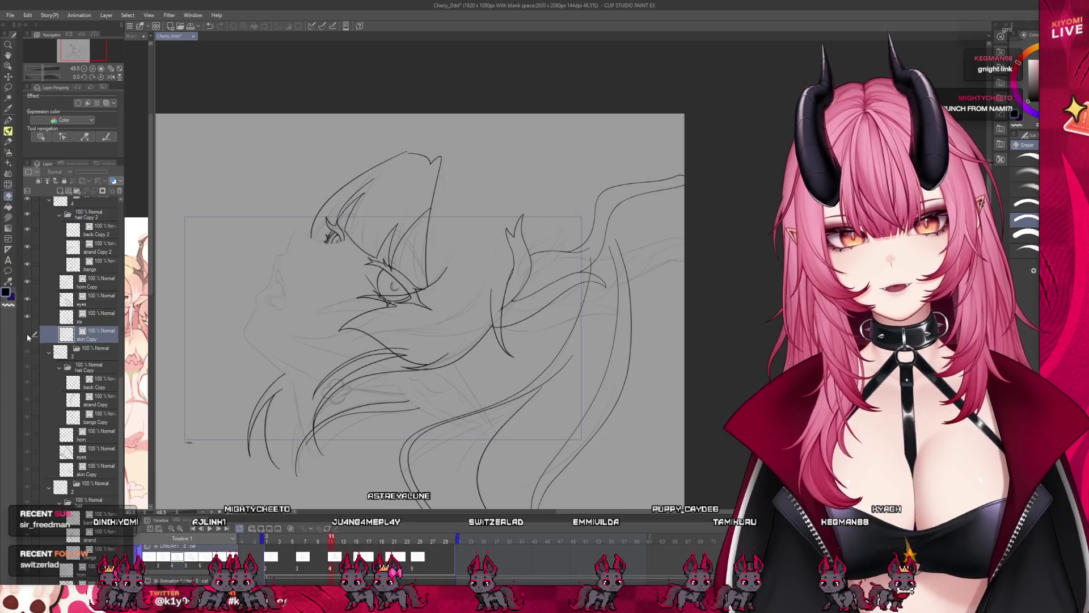
pyautogui.click(27, 335)
pyautogui.scroll(-1, 352, 251)
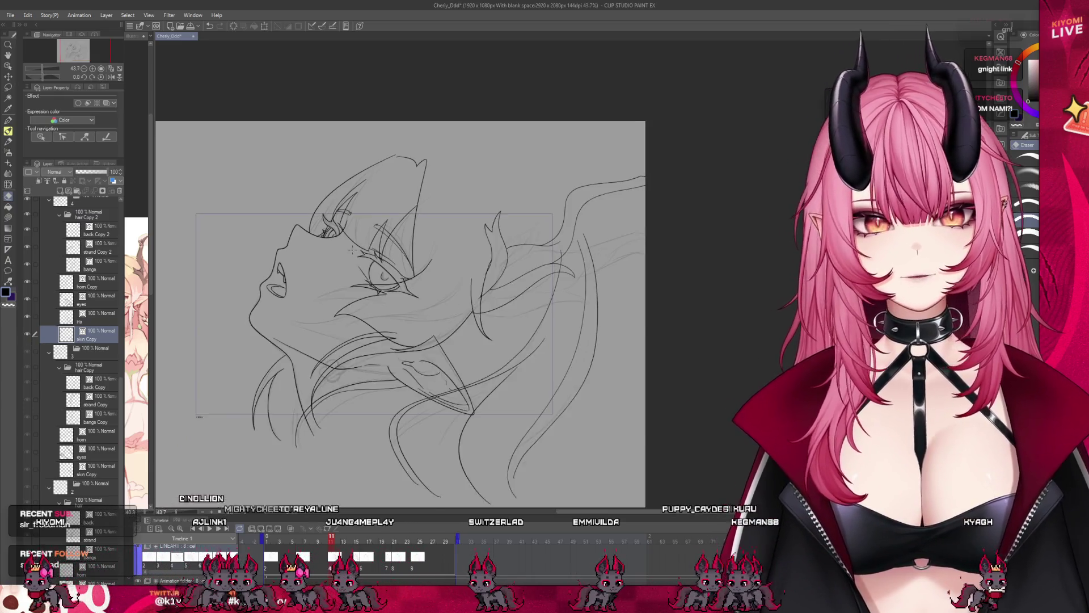
pyautogui.scroll(1, 353, 250)
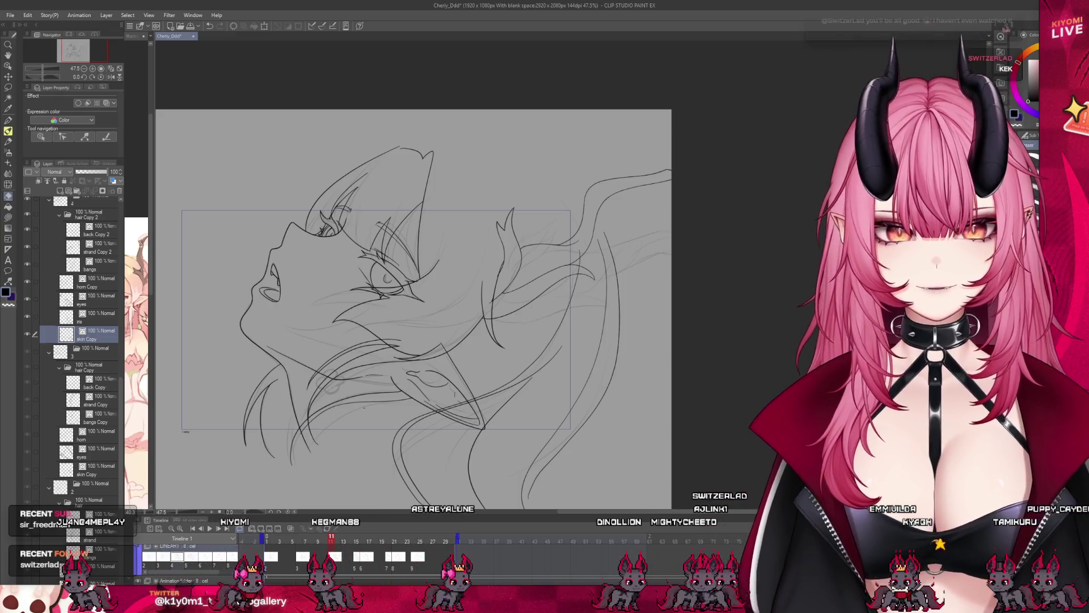
pyautogui.click(357, 566)
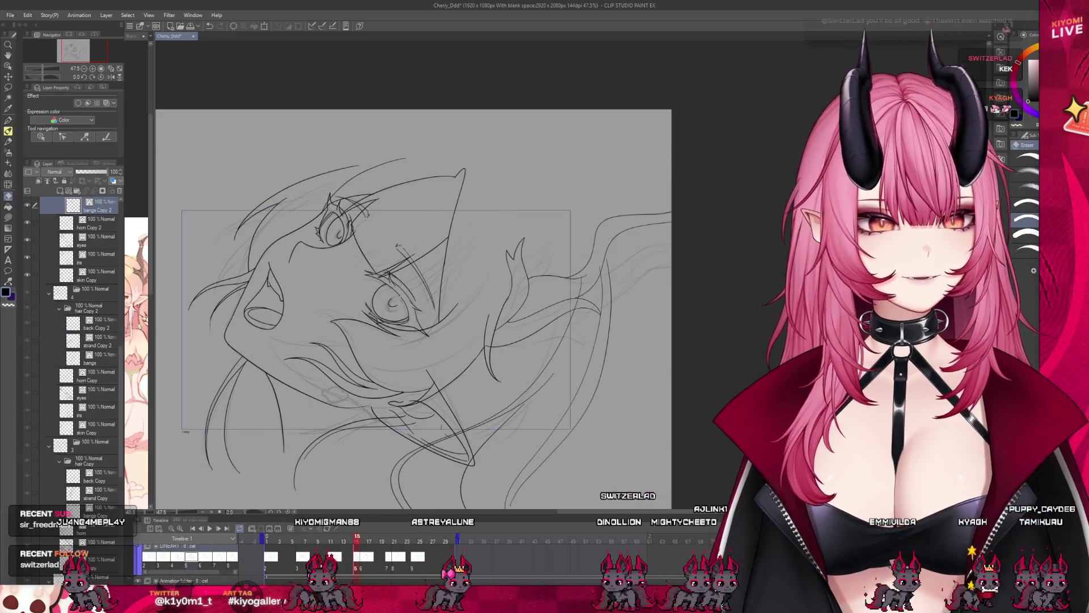
# - Compare the frames around frame 15 and select the hair Copy 3 folder
pyautogui.scroll(-2, 362, 320)
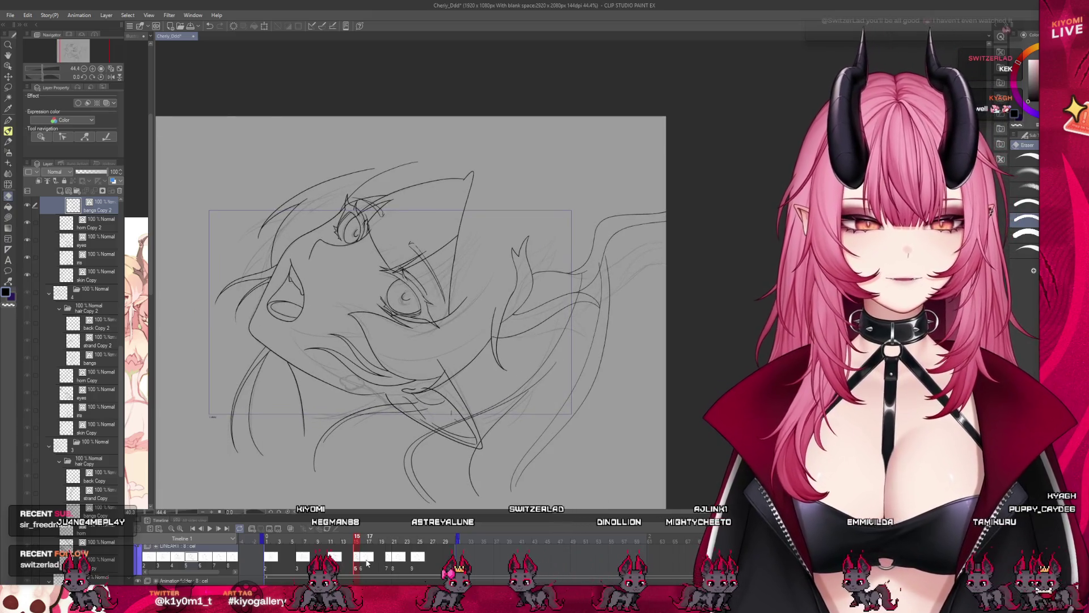
pyautogui.click(367, 566)
pyautogui.click(344, 566)
pyautogui.click(367, 566)
pyautogui.click(356, 566)
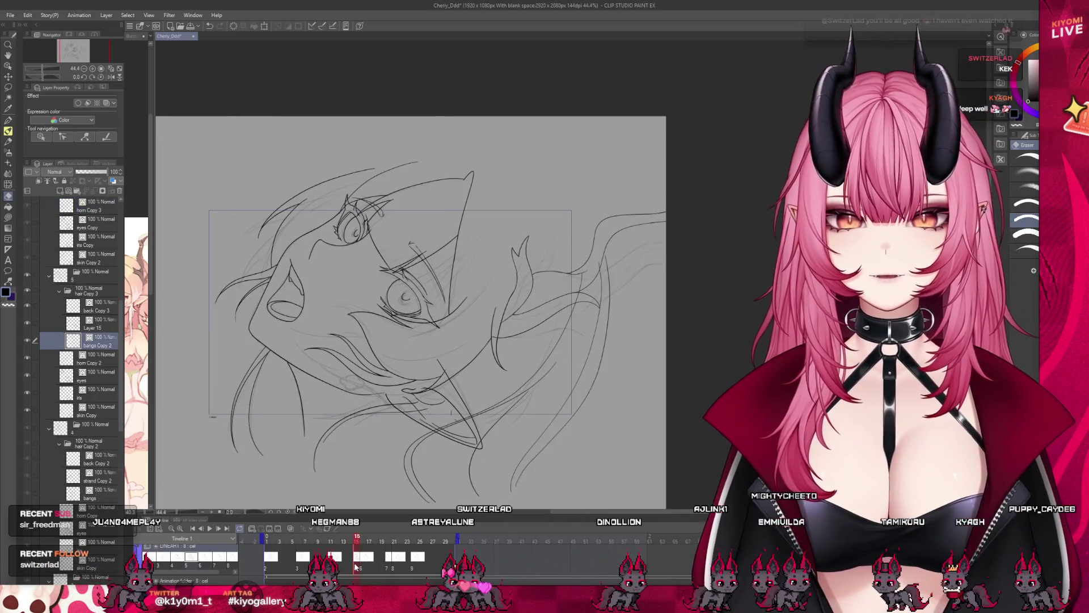
pyautogui.scroll(1, 85, 318)
pyautogui.click(91, 320)
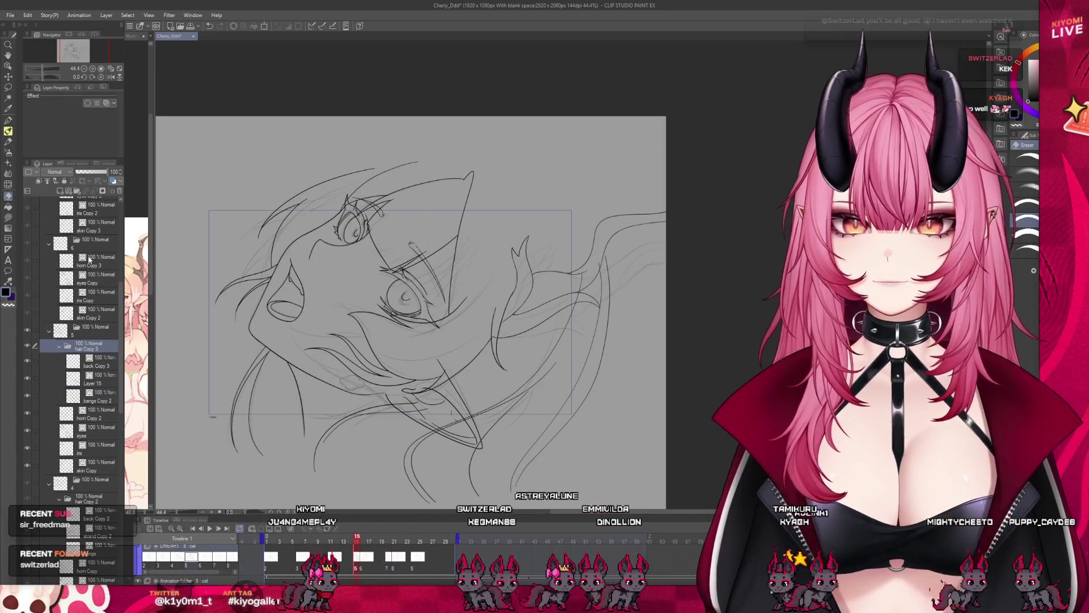
# - On frame 16, rotate the head drawing slightly clockwise with Ctrl+T
pyautogui.press('Right')
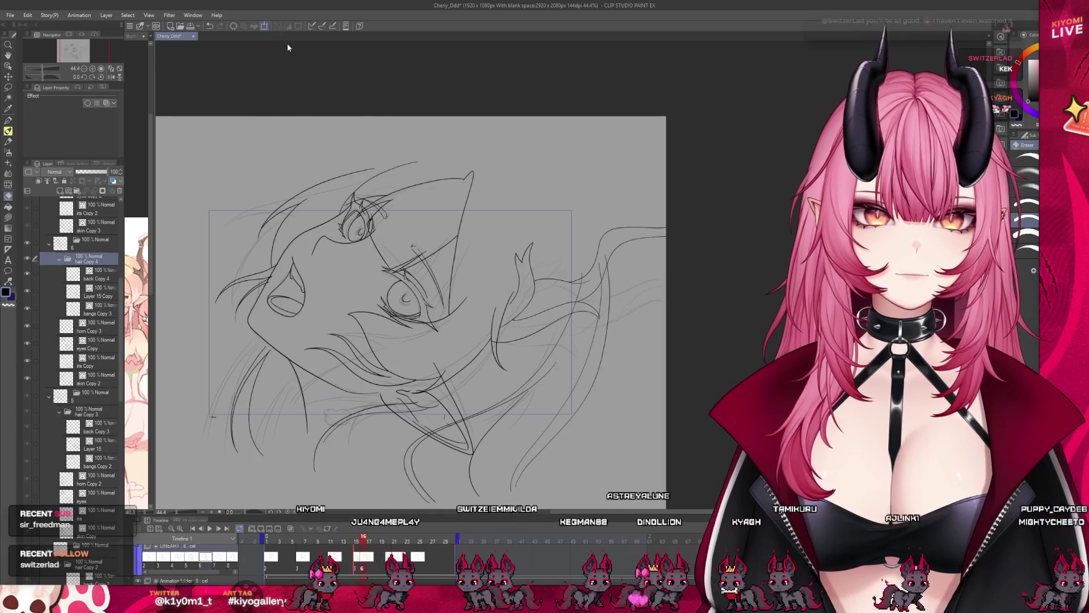
pyautogui.hotkey('ctrl', 't')
pyautogui.moveTo(740, 230); pyautogui.dragTo(741, 242)
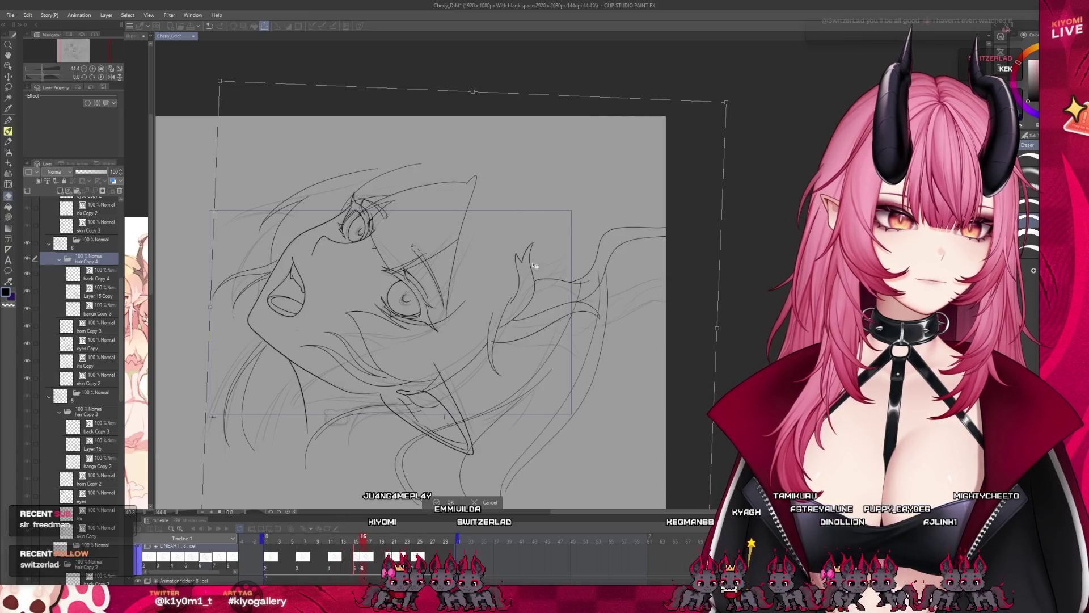
pyautogui.moveTo(533, 264); pyautogui.dragTo(535, 266)
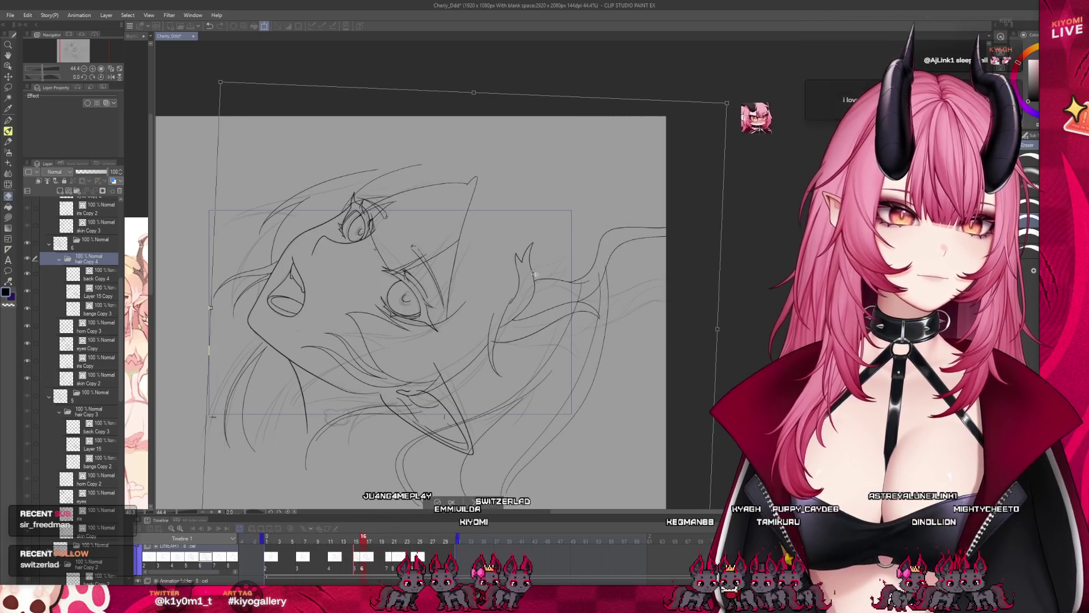
pyautogui.press('Return')
# - Check against frame 15, then shift the drawing slightly up and right
pyautogui.moveTo(353, 544)
pyautogui.mouseDown()
pyautogui.moveTo(344, 544)
pyautogui.moveTo(361, 544)
pyautogui.mouseUp()
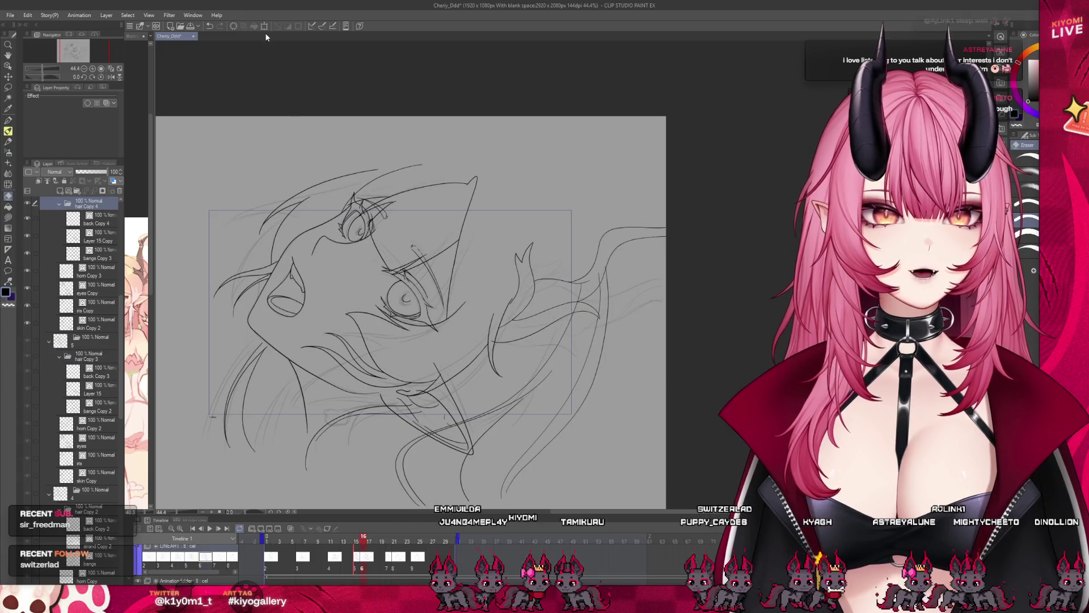
pyautogui.hotkey('ctrl', 't')
pyautogui.moveTo(628, 310); pyautogui.dragTo(630, 307)
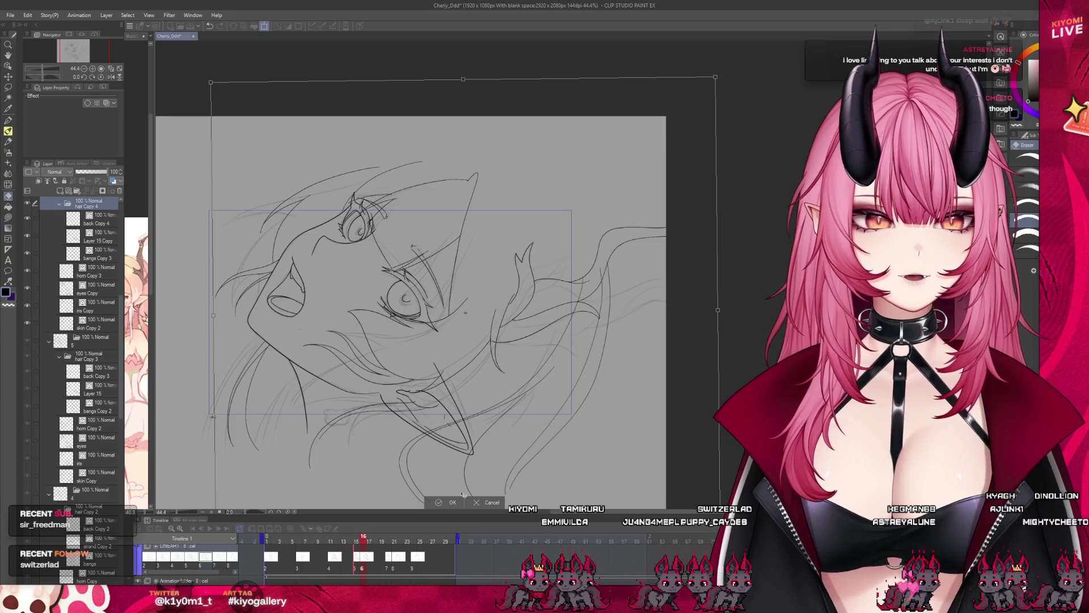
pyautogui.press('Return')
pyautogui.moveTo(361, 540); pyautogui.dragTo(361, 540)
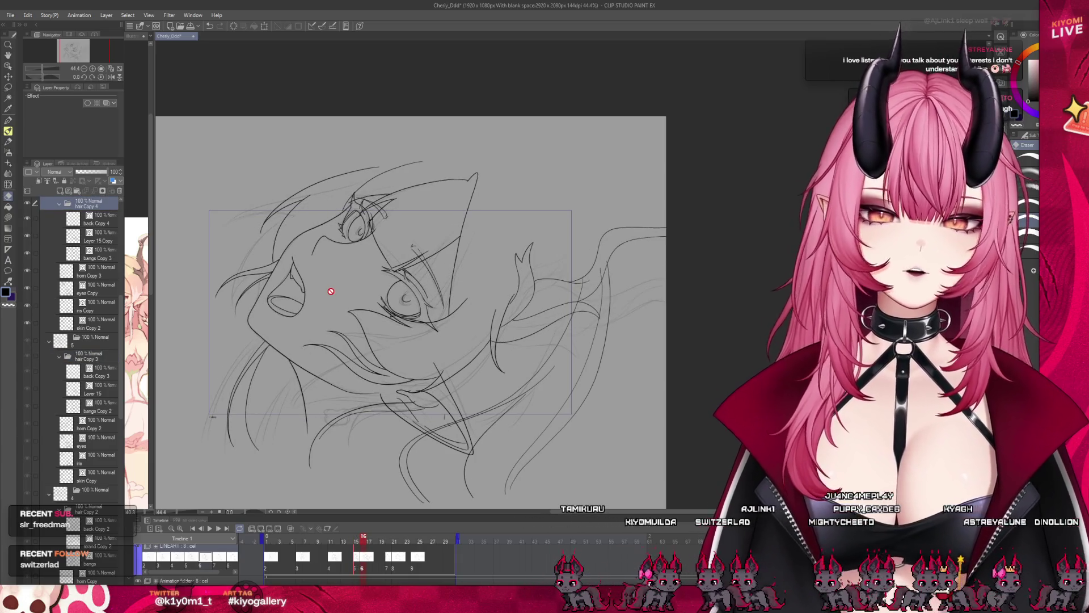
# - Zoom out and toggle the Layer 15 Copy layer's visibility to compare its strokes
pyautogui.scroll(3, 305, 275)
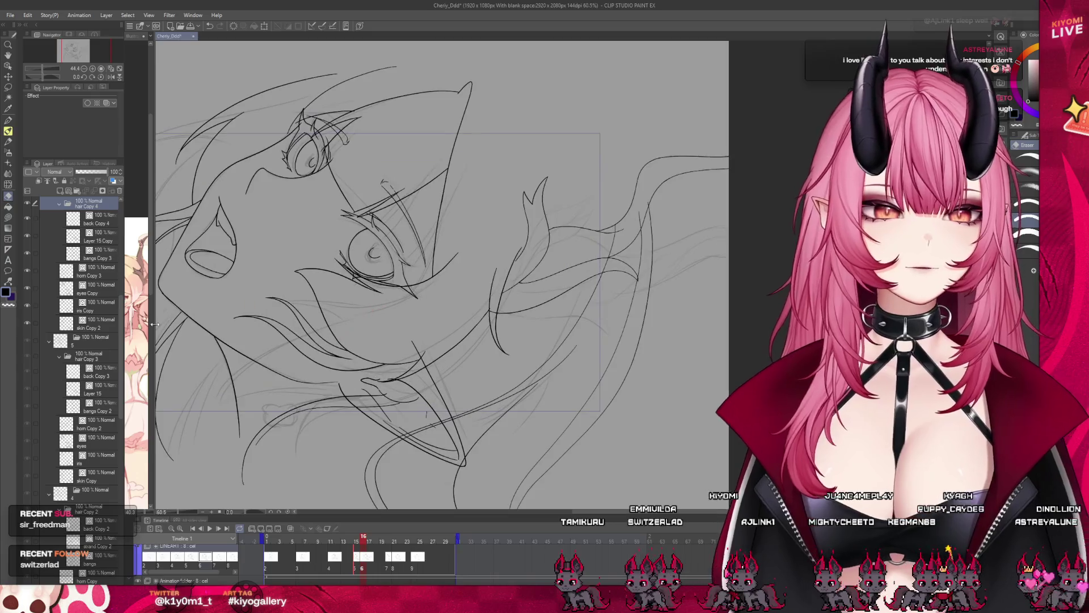
pyautogui.scroll(2, 94, 288)
pyautogui.click(71, 309)
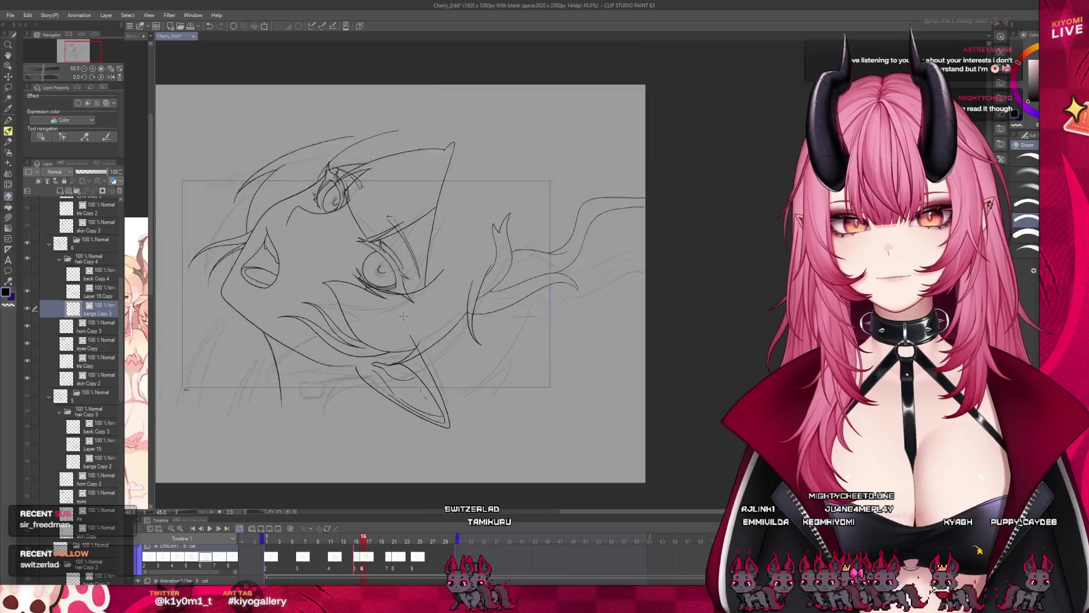
pyautogui.hotkey('ctrl', '-')
pyautogui.click(85, 291)
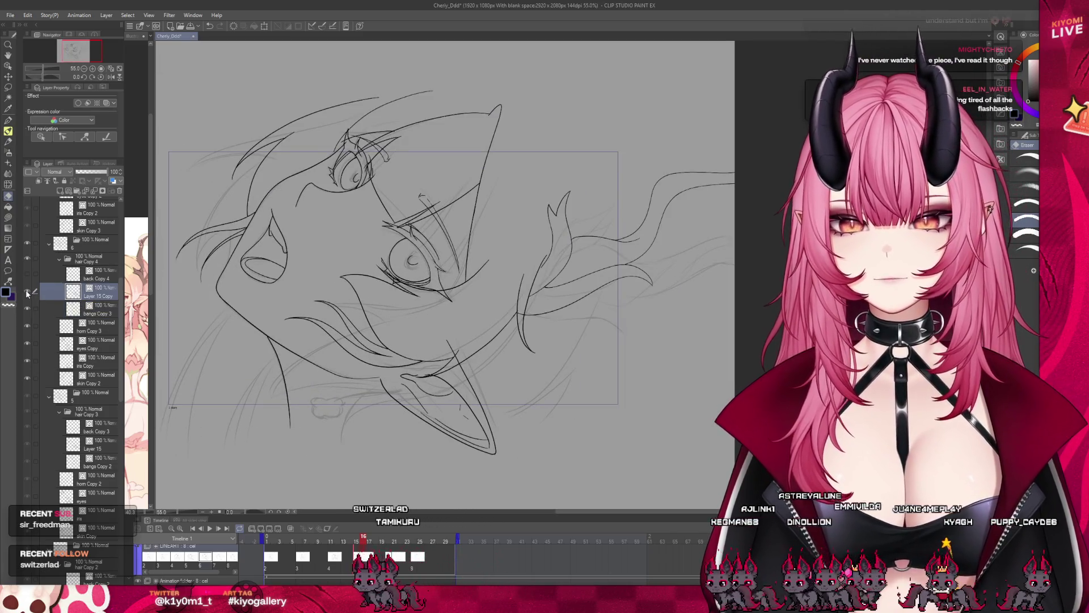
pyautogui.click(27, 292)
pyautogui.click(27, 292)
pyautogui.click(26, 291)
pyautogui.moveTo(299, 300); pyautogui.dragTo(308, 311)
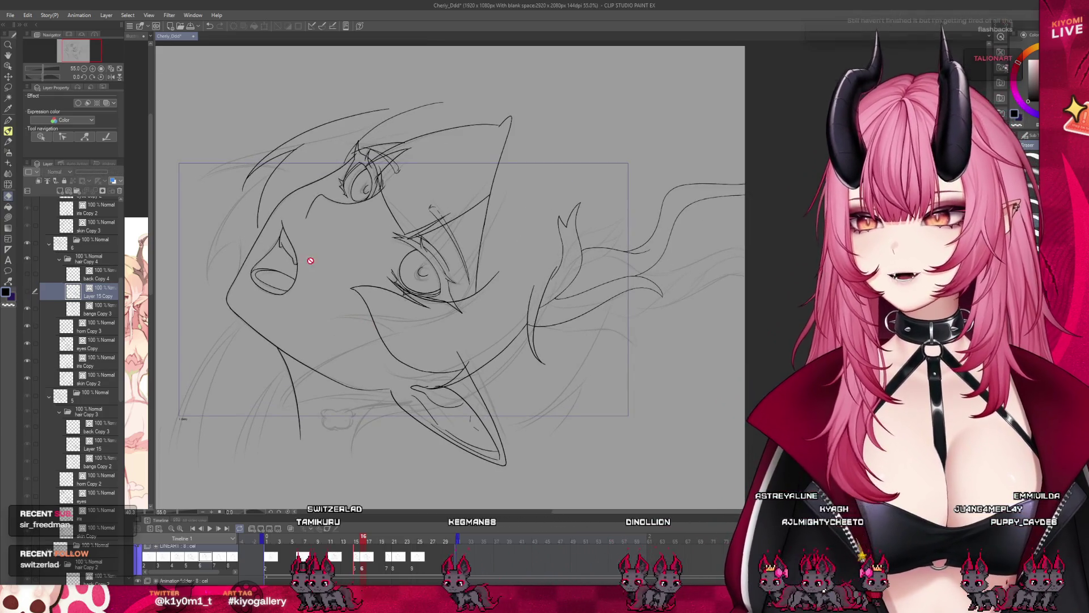
pyautogui.scroll(3, 544, 271)
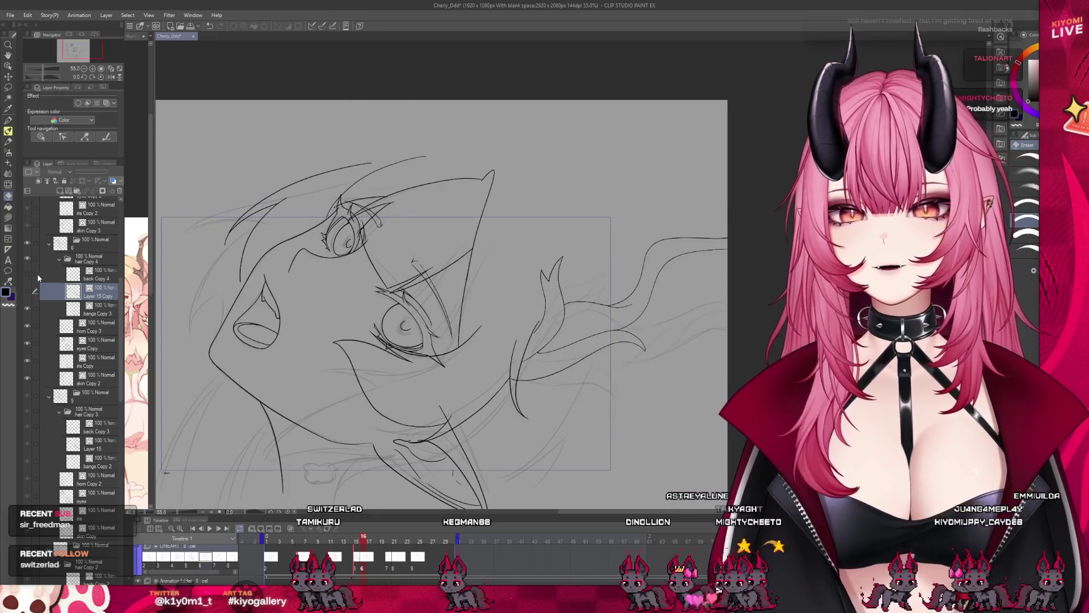
# - On the bangs Copy 3 layer, lasso the bangs strokes around the upper eye
pyautogui.click(94, 309)
pyautogui.scroll(1, 357, 190)
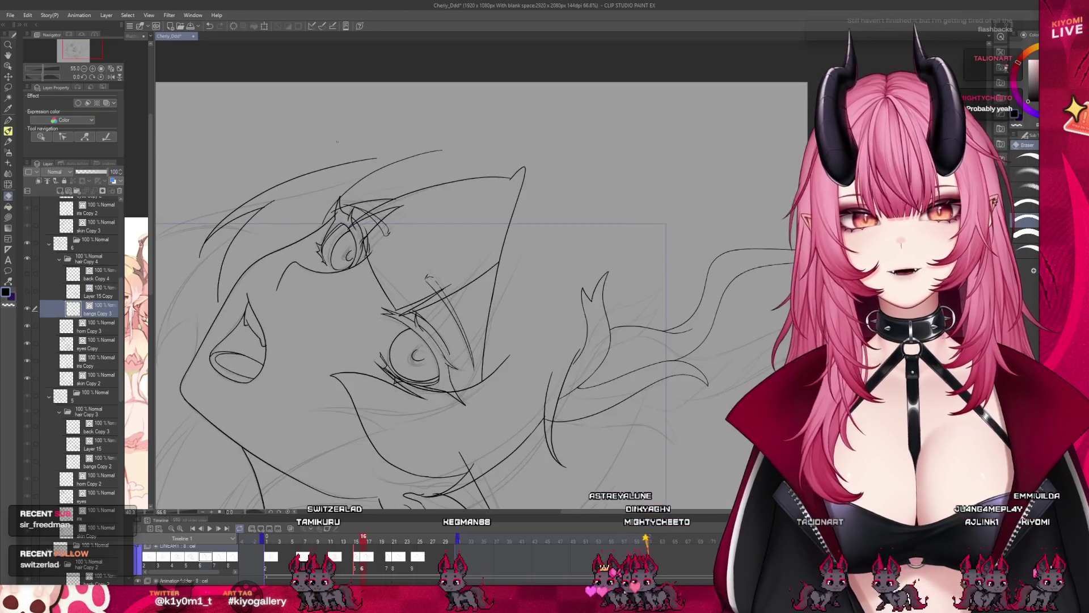
pyautogui.scroll(2, 491, 128)
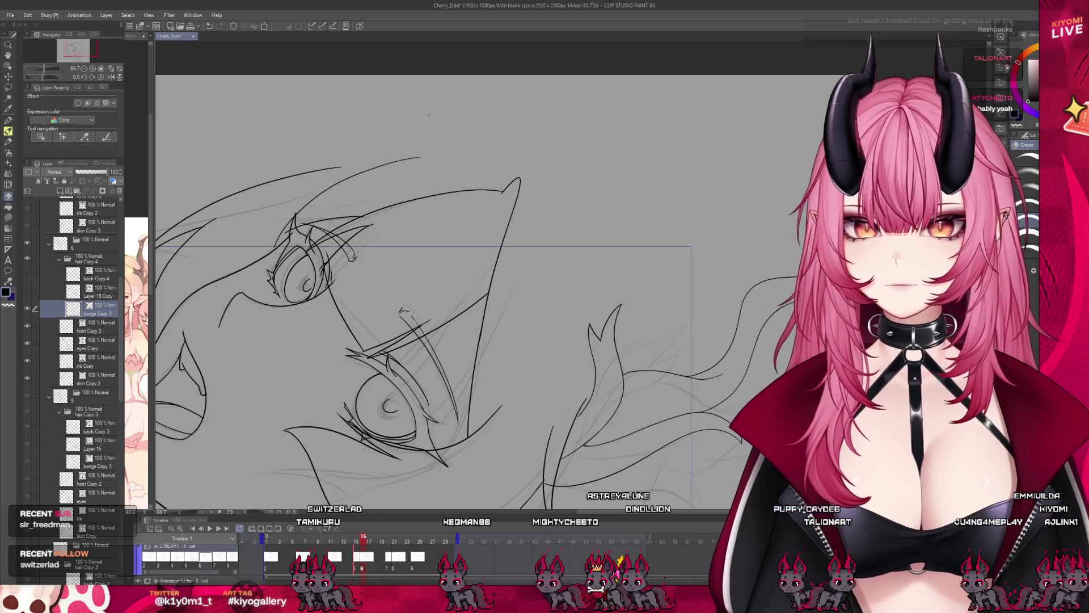
pyautogui.press('m')
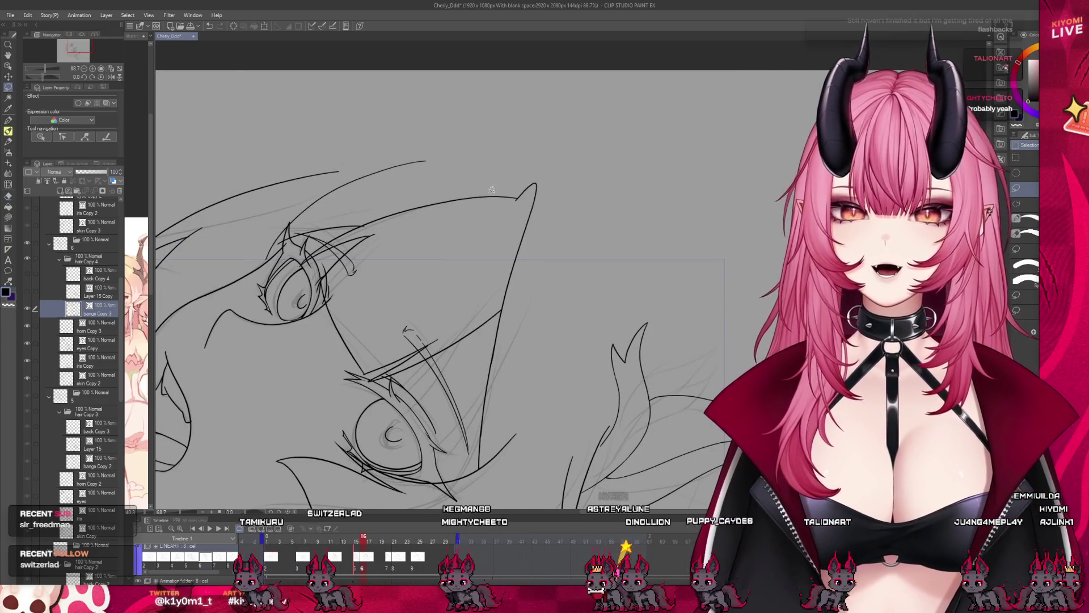
pyautogui.moveTo(488, 170)
pyautogui.mouseDown()
pyautogui.moveTo(451, 147)
pyautogui.moveTo(255, 249)
pyautogui.moveTo(335, 386)
pyautogui.moveTo(397, 415)
pyautogui.moveTo(487, 331)
pyautogui.moveTo(516, 180)
pyautogui.mouseUp()
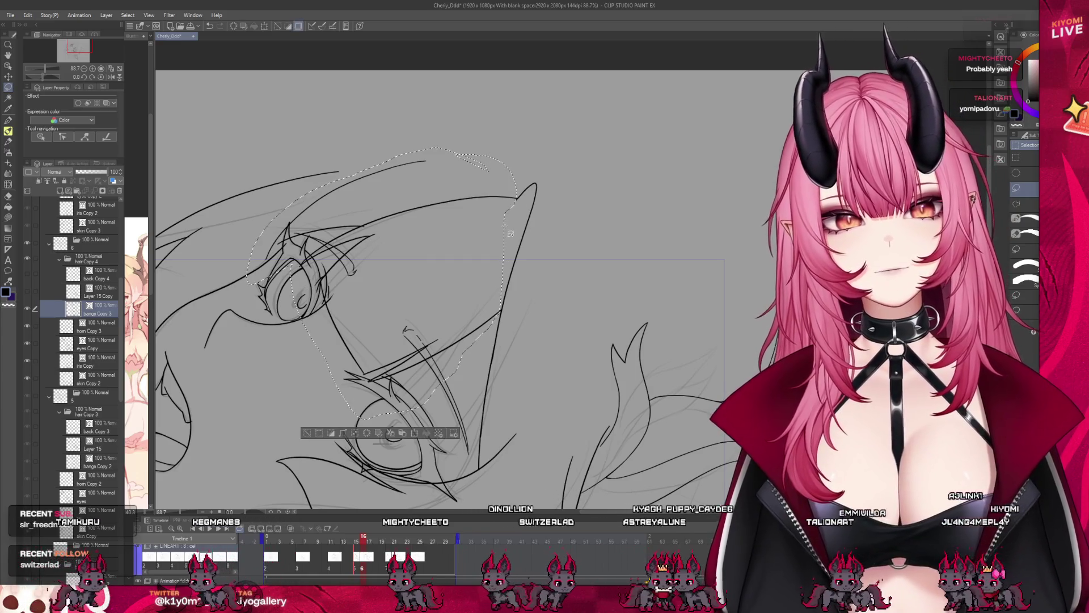
# - Transform the selected bangs: skew them down-right, raise the top, widen to the right
pyautogui.click(415, 433)
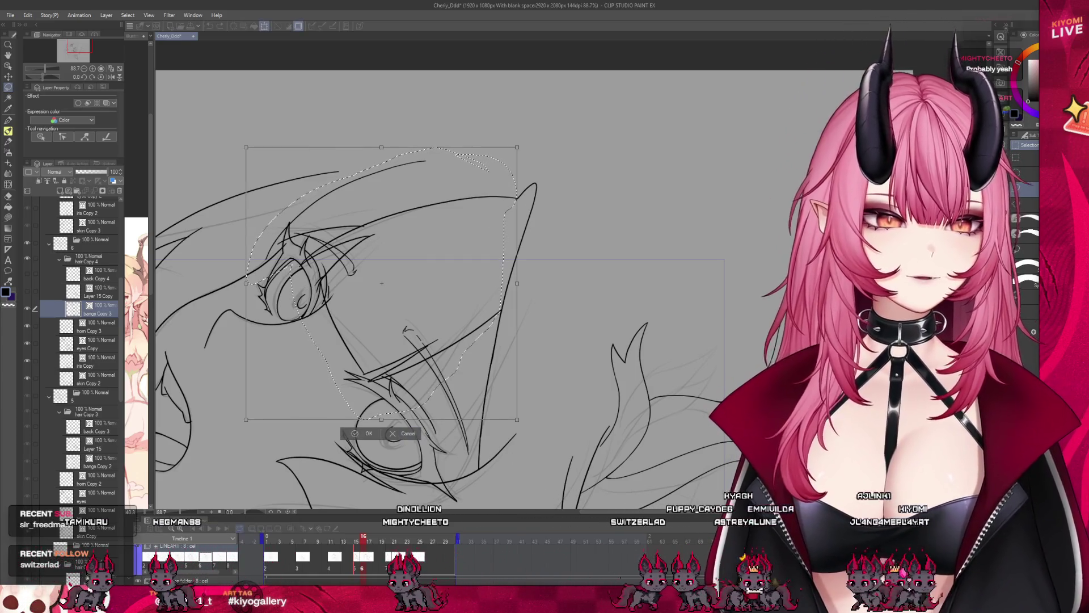
pyautogui.scroll(-1, 498, 247)
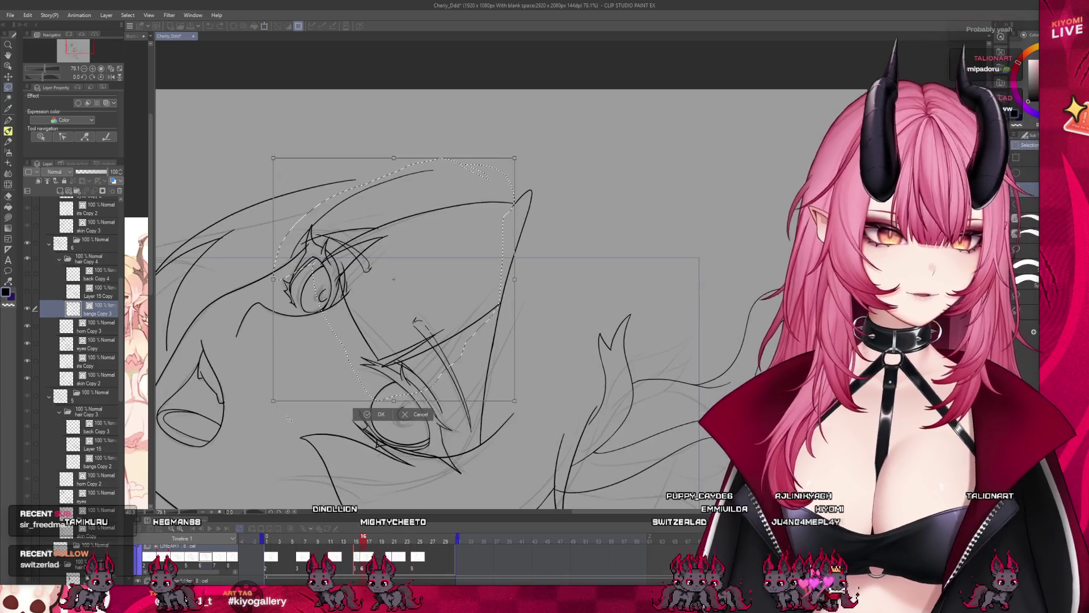
pyautogui.moveTo(273, 404); pyautogui.dragTo(292, 426)
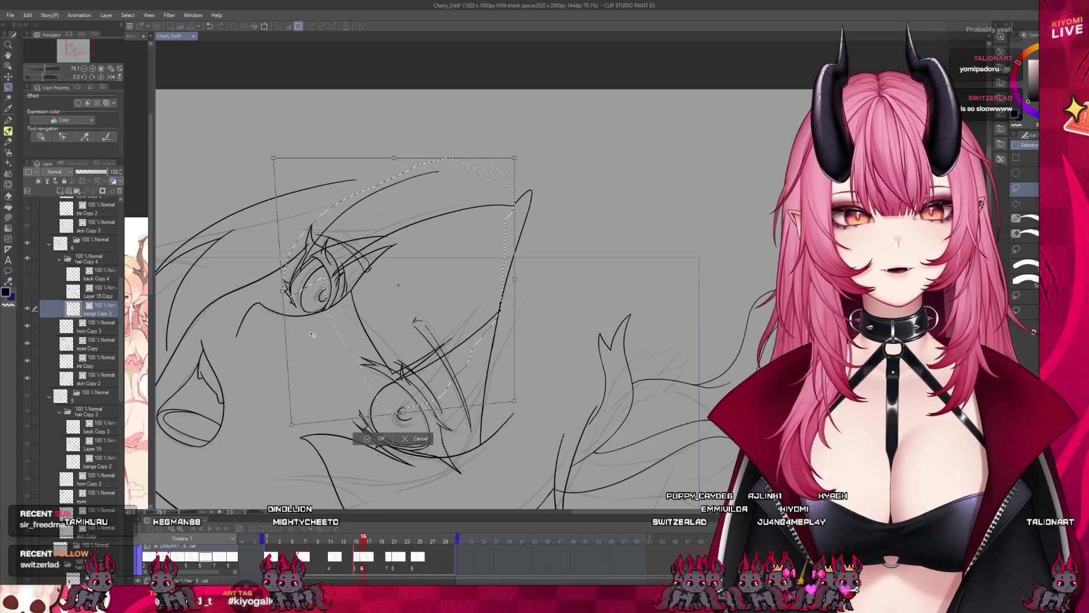
pyautogui.moveTo(265, 135); pyautogui.dragTo(261, 129)
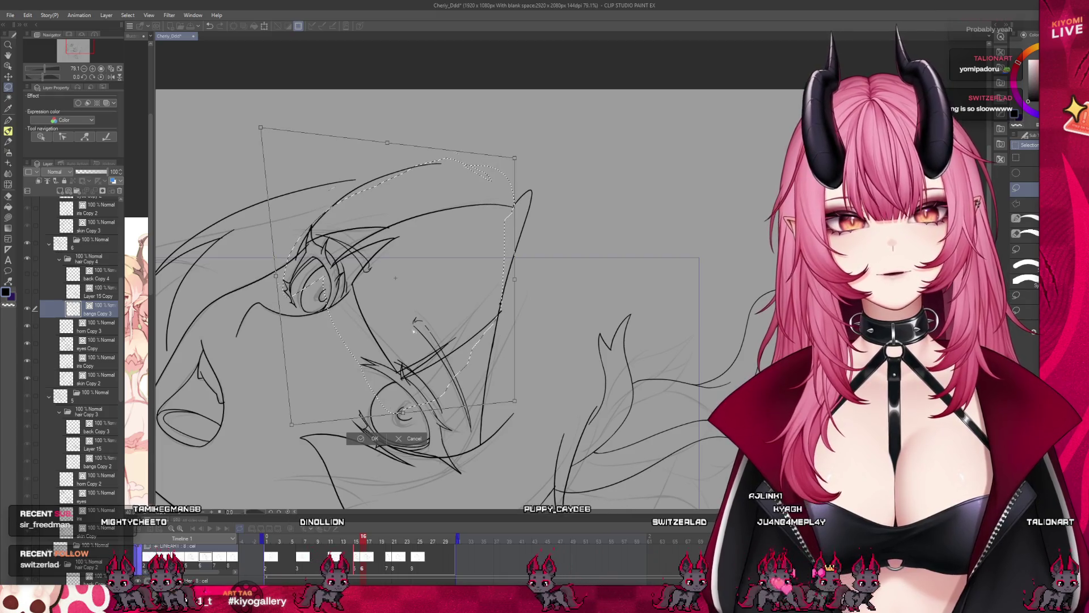
pyautogui.moveTo(516, 402); pyautogui.dragTo(531, 401)
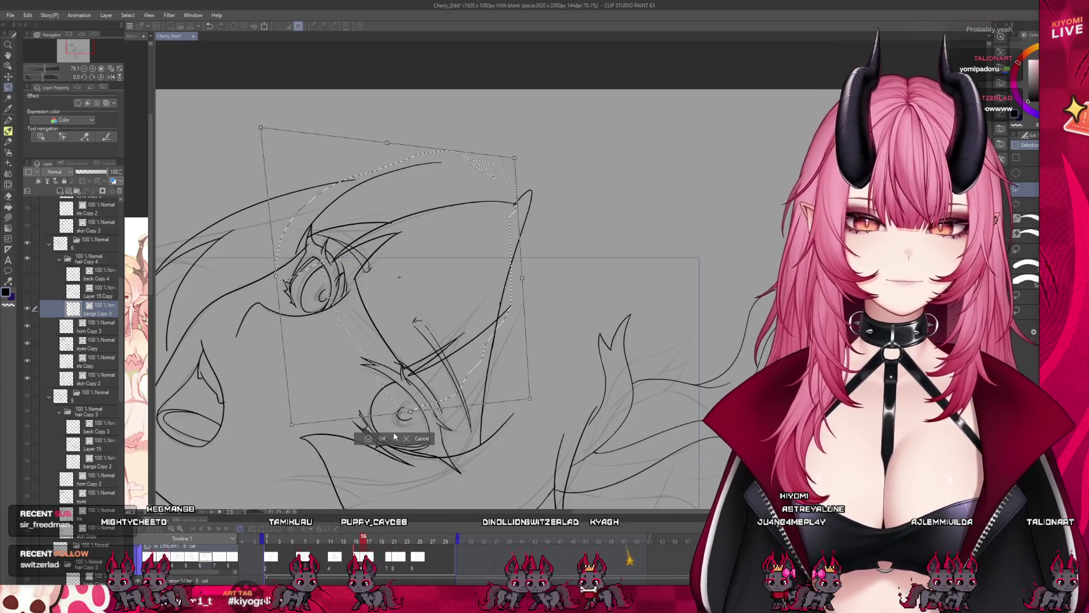
pyautogui.click(380, 440)
pyautogui.scroll(-2, 386, 261)
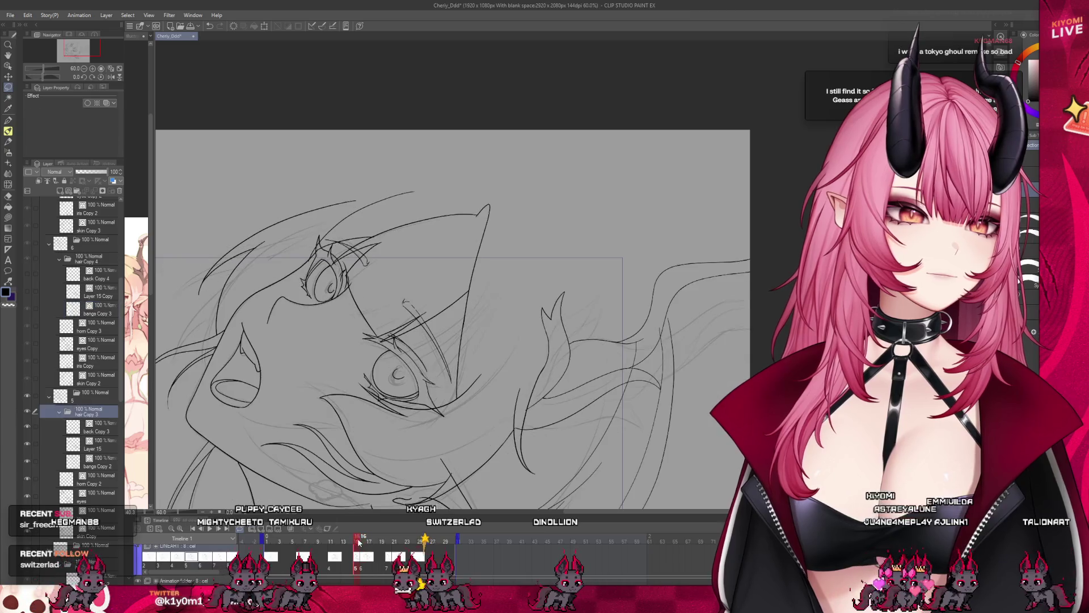
# - Deselect and erase the stray strokes above the lower eye
pyautogui.hotkey('ctrl', 'd')
pyautogui.scroll(2, 382, 249)
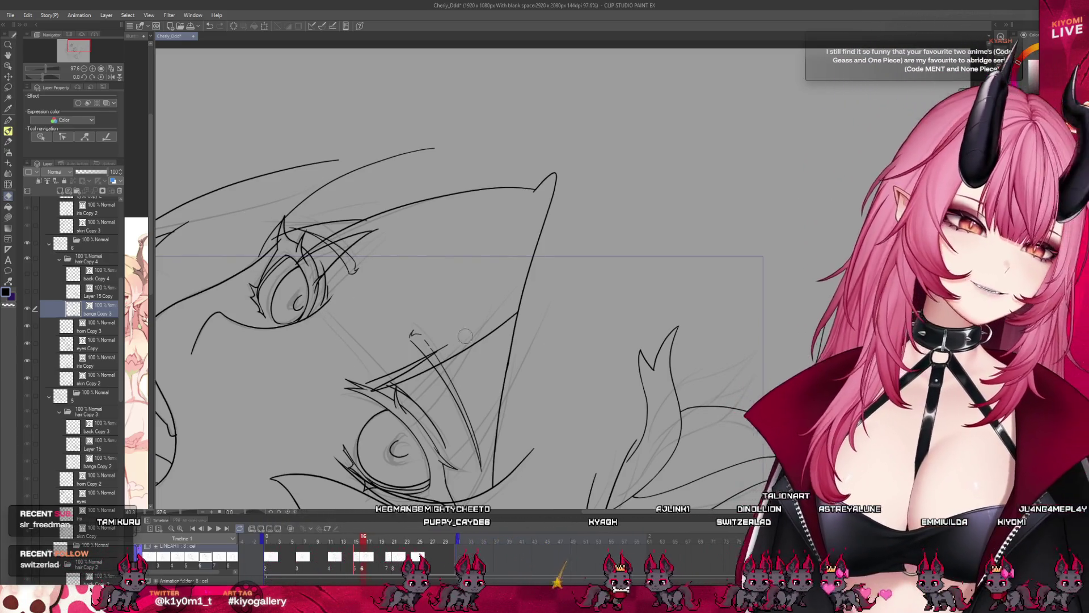
pyautogui.moveTo(434, 352); pyautogui.dragTo(452, 340)
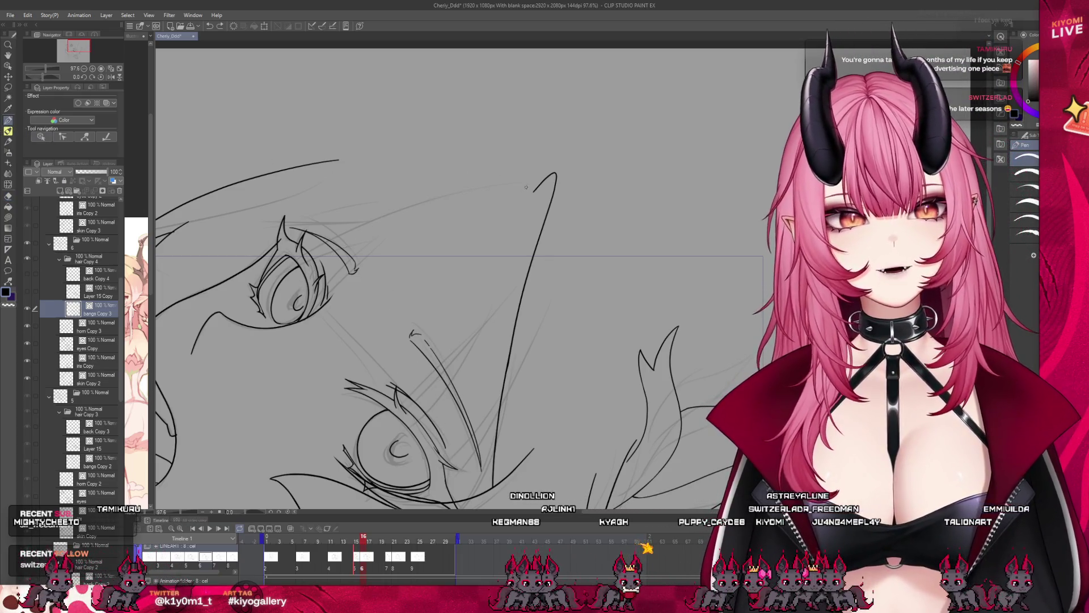
# - Draw a curved hair strand sweeping toward the upper eye
pyautogui.moveTo(534, 189); pyautogui.dragTo(328, 244)
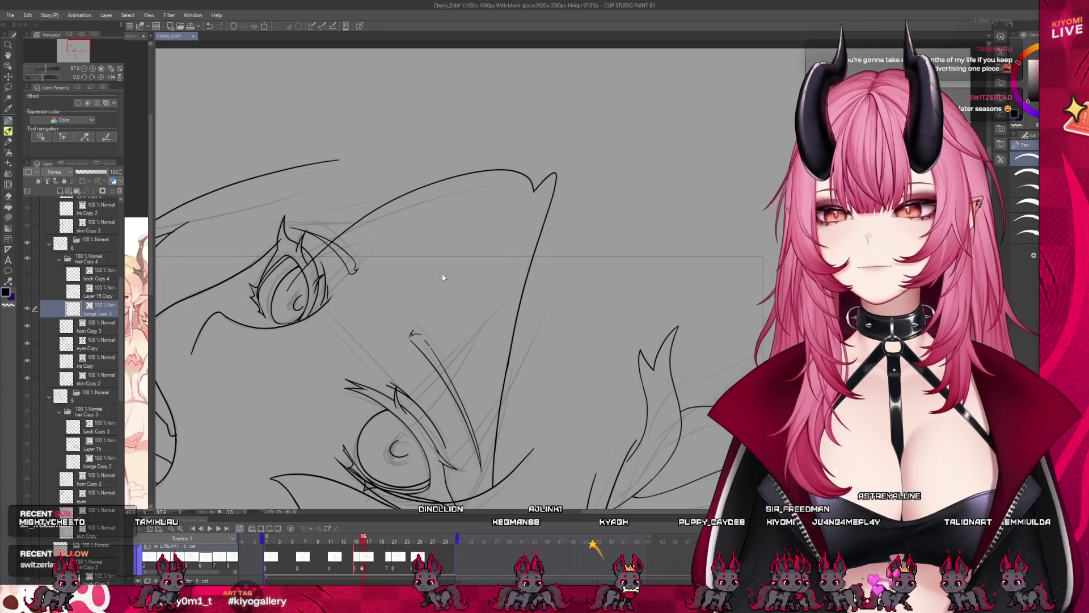
pyautogui.scroll(-1, 485, 153)
pyautogui.scroll(-2, 484, 153)
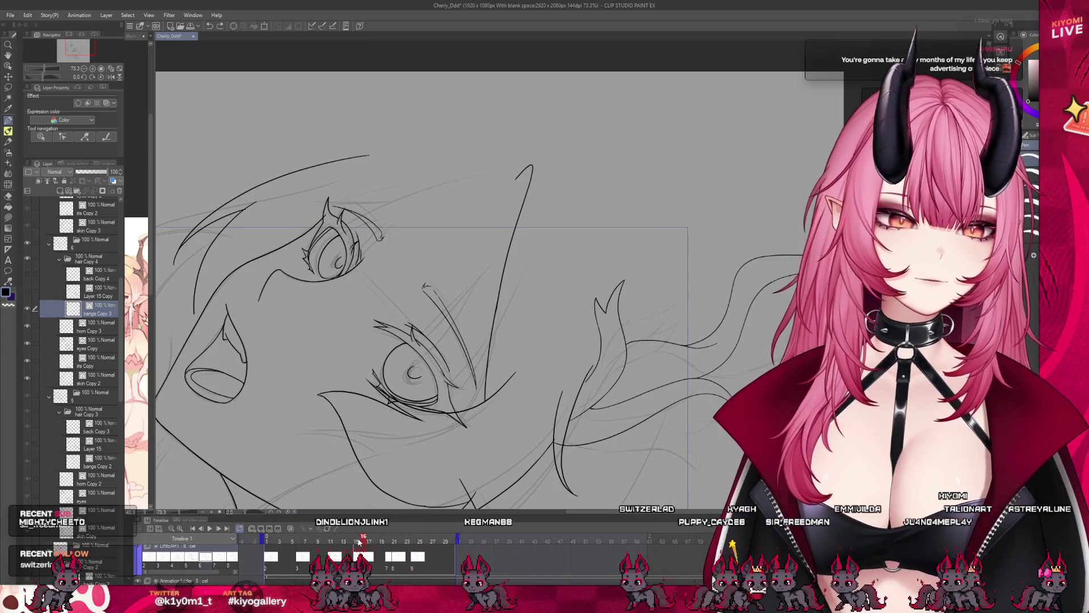
pyautogui.scroll(3, 395, 179)
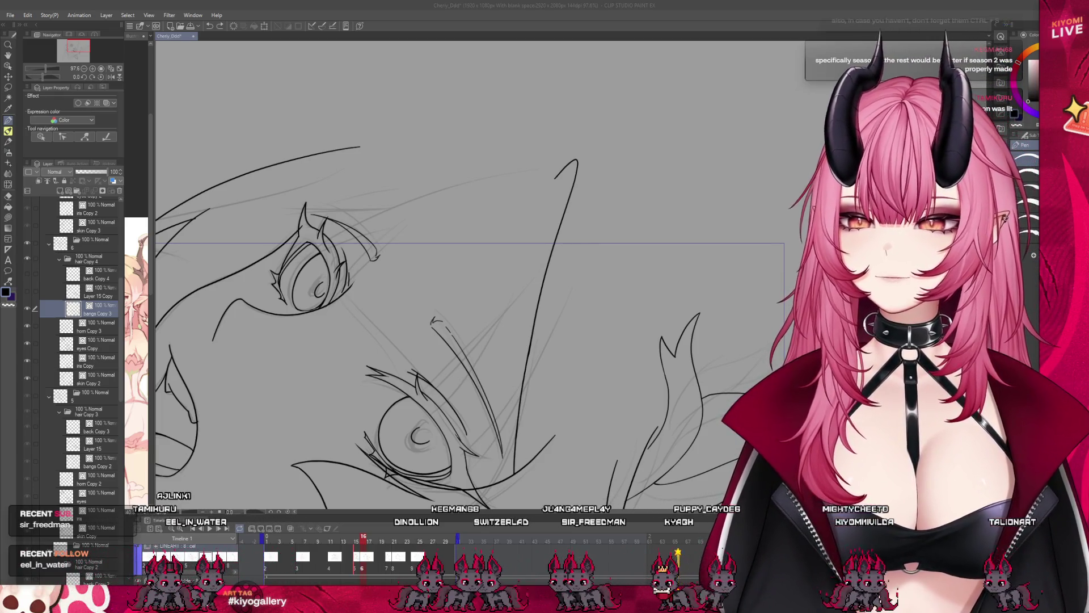
pyautogui.hotkey('ctrl', '-')
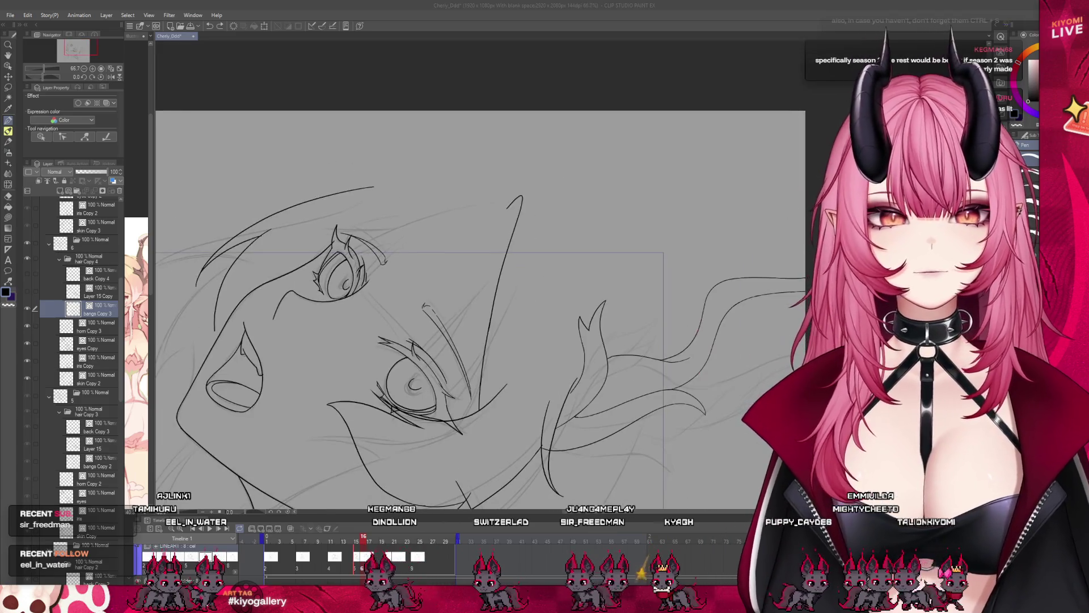
# - Undo the unwanted hair strokes and redraw the diagonal strand beside the lower eye
pyautogui.moveTo(406, 220); pyautogui.dragTo(503, 207)
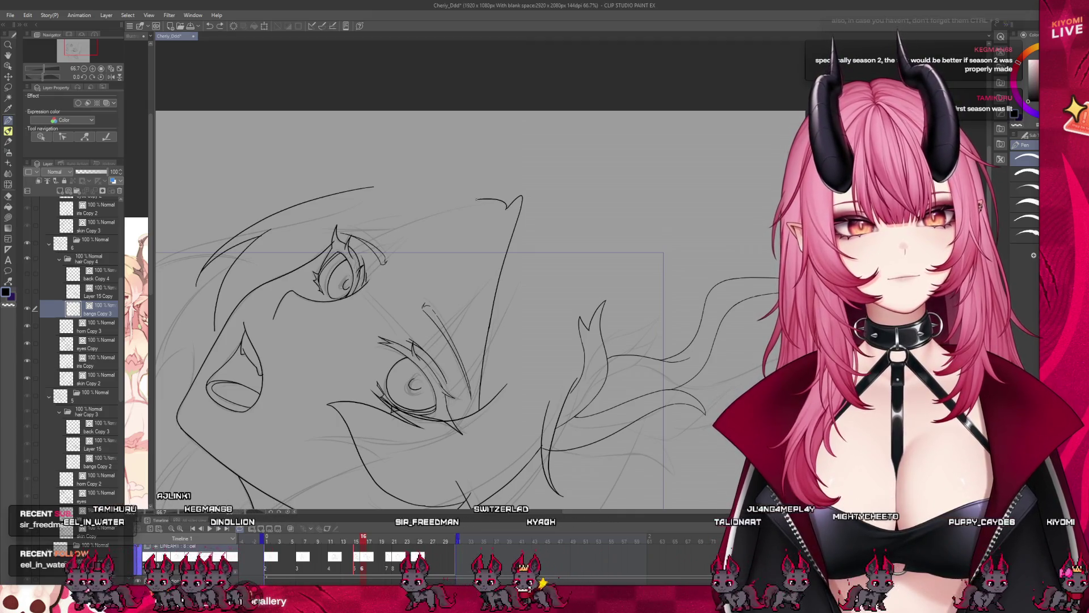
pyautogui.hotkey('ctrl', 'z')
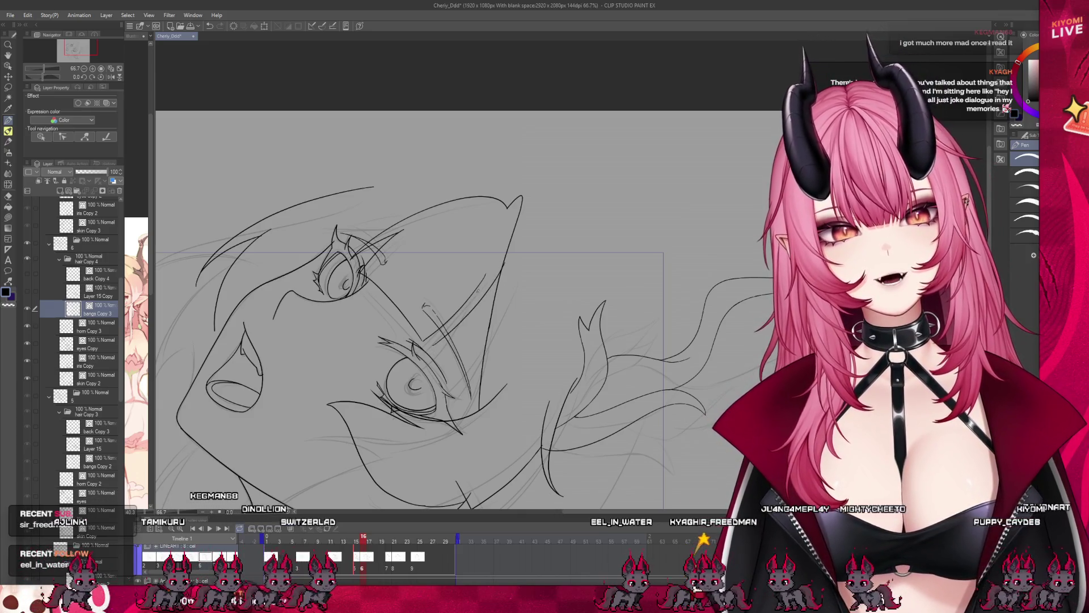
pyautogui.hotkey('ctrl', 'z')
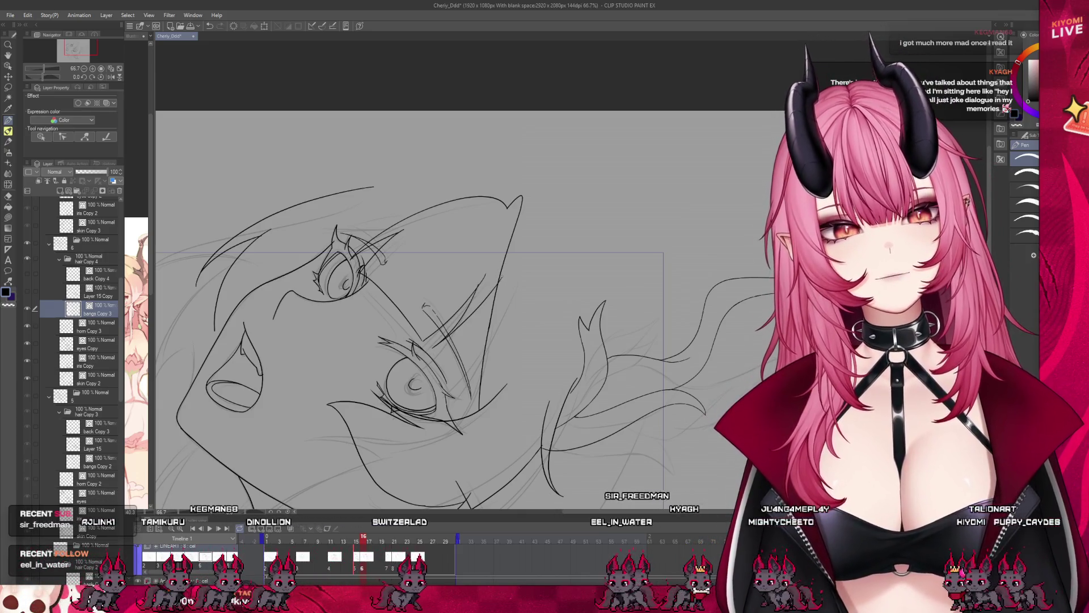
pyautogui.moveTo(431, 347); pyautogui.dragTo(490, 283)
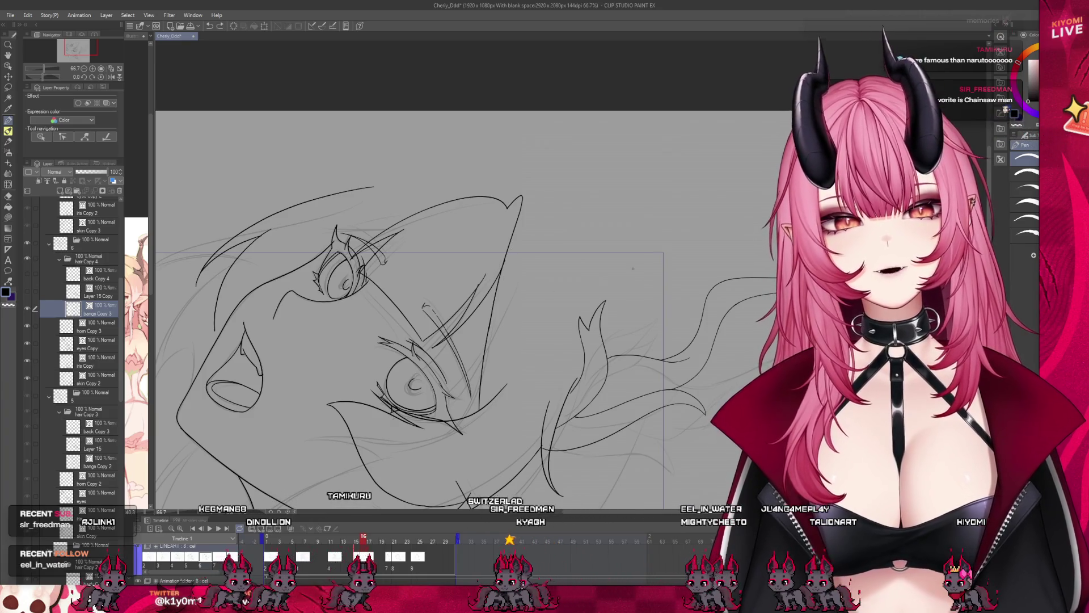
pyautogui.hotkey('ctrl', '-')
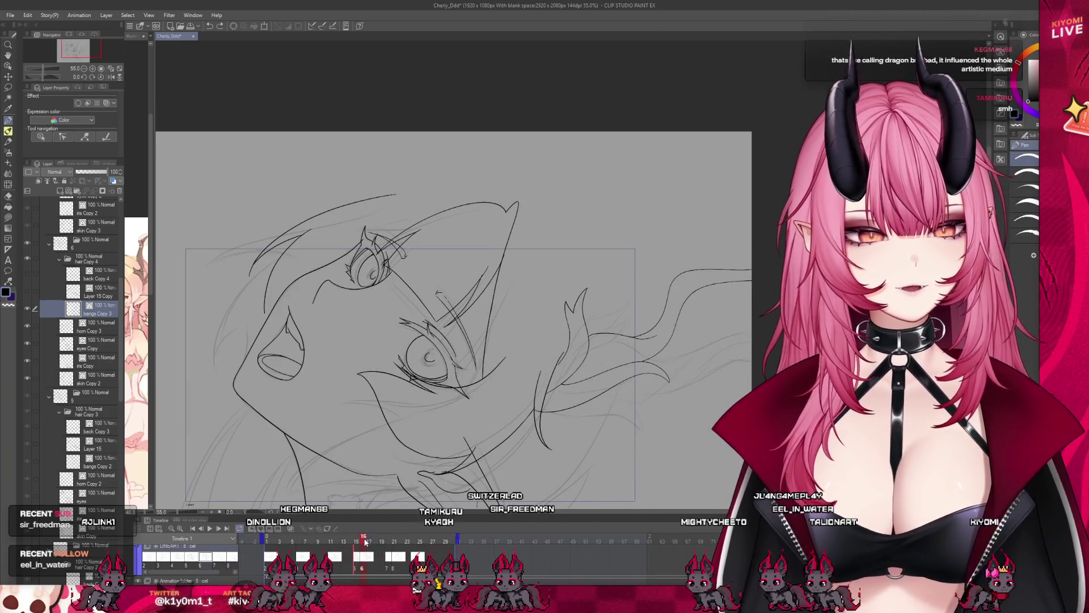
# - On frame 15, lasso the hair lines crossing the right eye and rotate them slightly
pyautogui.click(358, 543)
pyautogui.moveTo(359, 543); pyautogui.dragTo(357, 544)
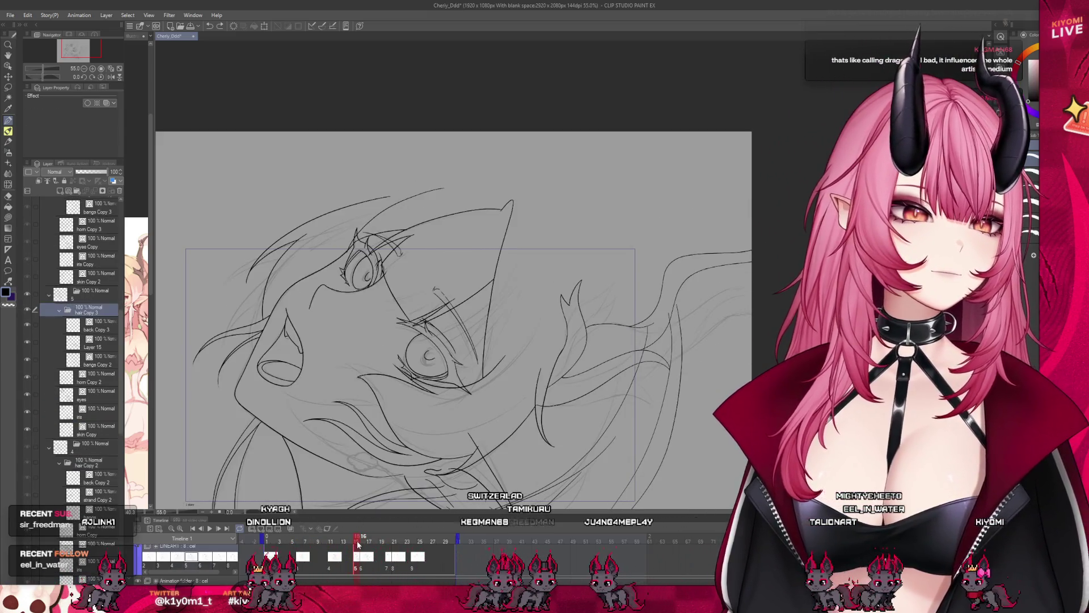
pyautogui.scroll(2, 239, 196)
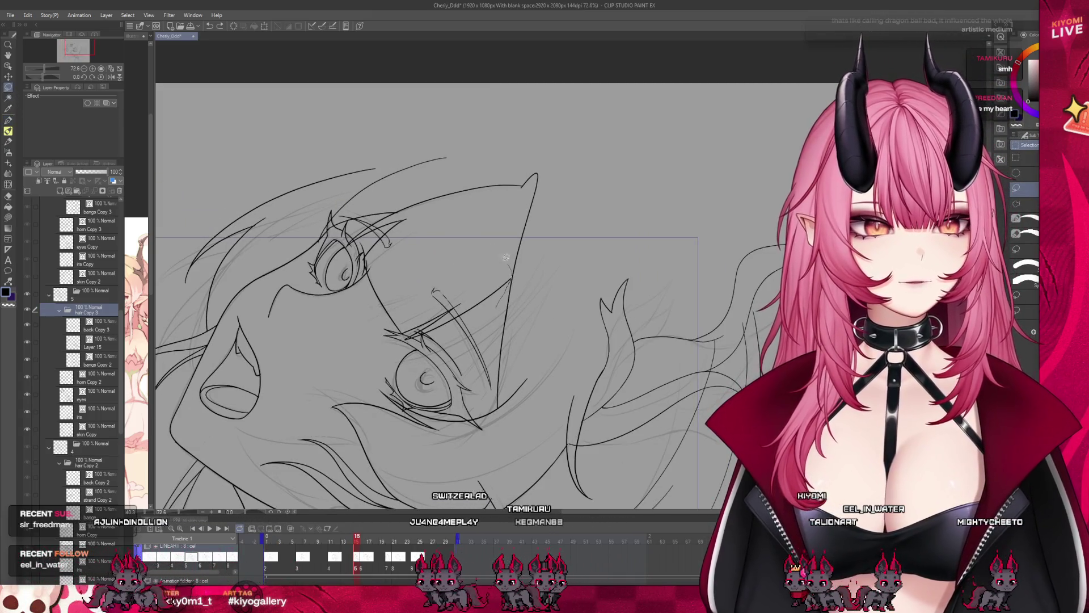
pyautogui.moveTo(506, 257); pyautogui.dragTo(366, 258)
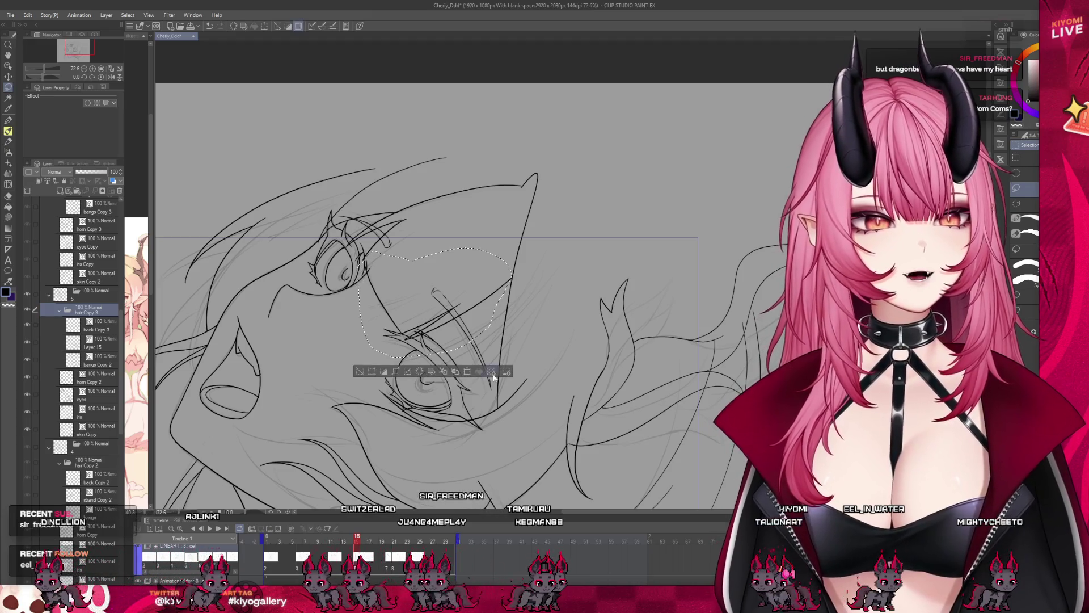
pyautogui.click(491, 372)
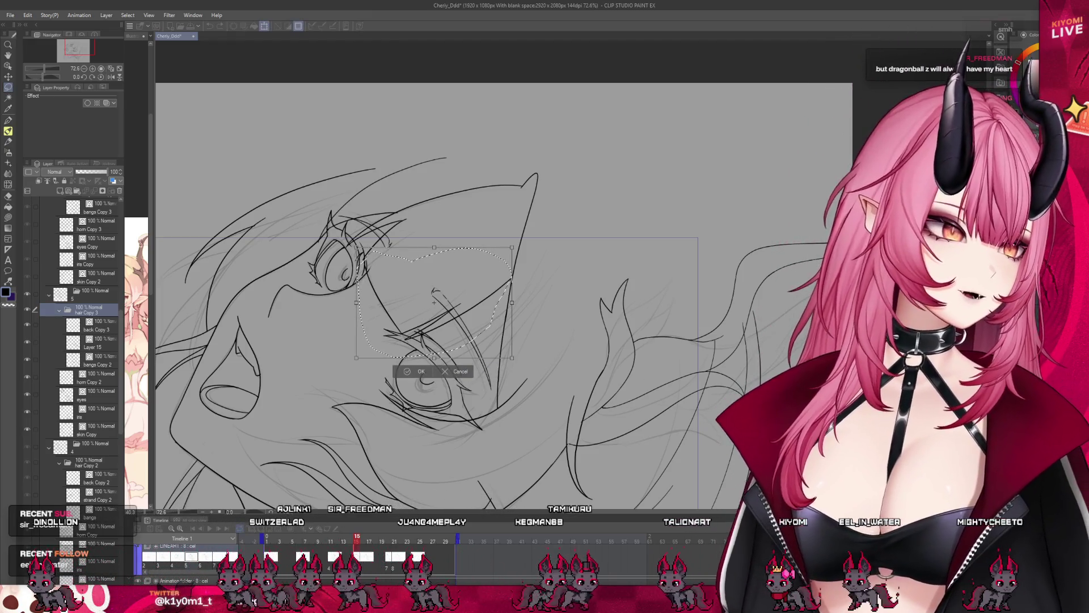
pyautogui.moveTo(373, 358); pyautogui.dragTo(352, 243)
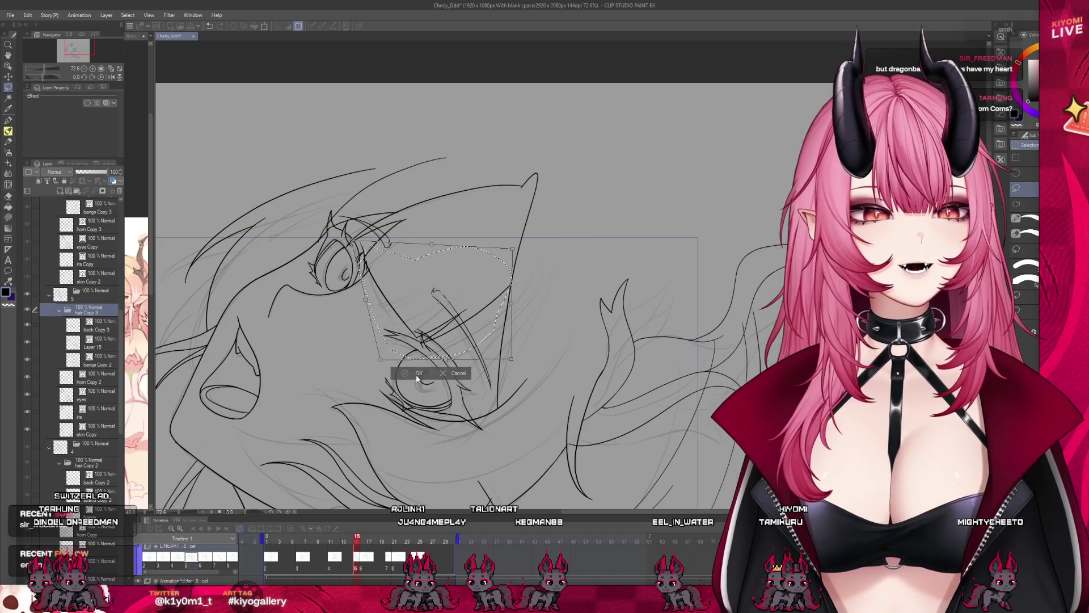
pyautogui.click(399, 375)
pyautogui.scroll(-1, 388, 327)
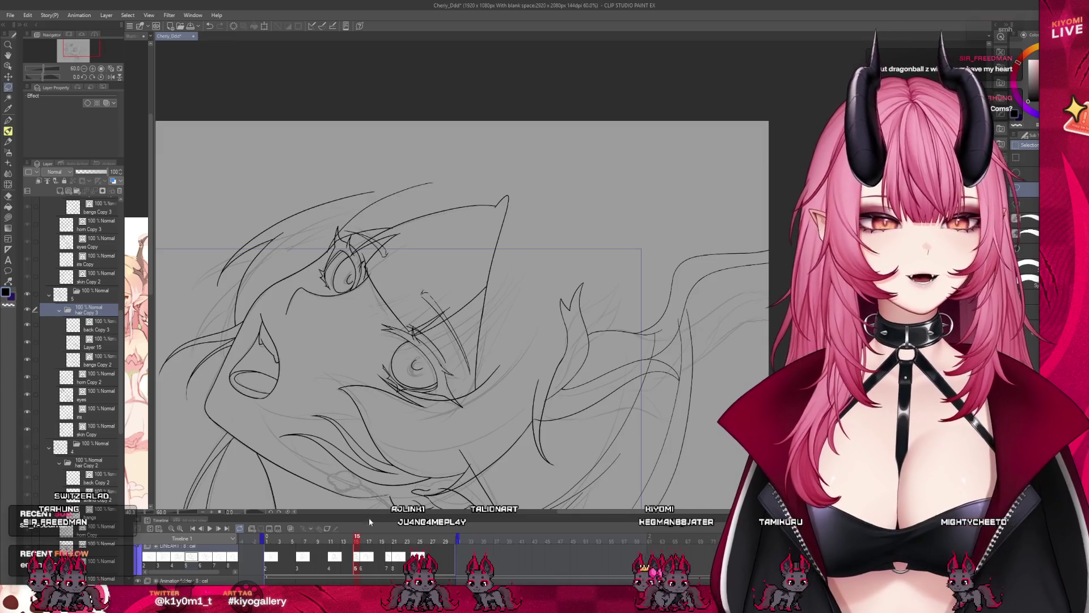
pyautogui.moveTo(362, 543); pyautogui.dragTo(366, 543)
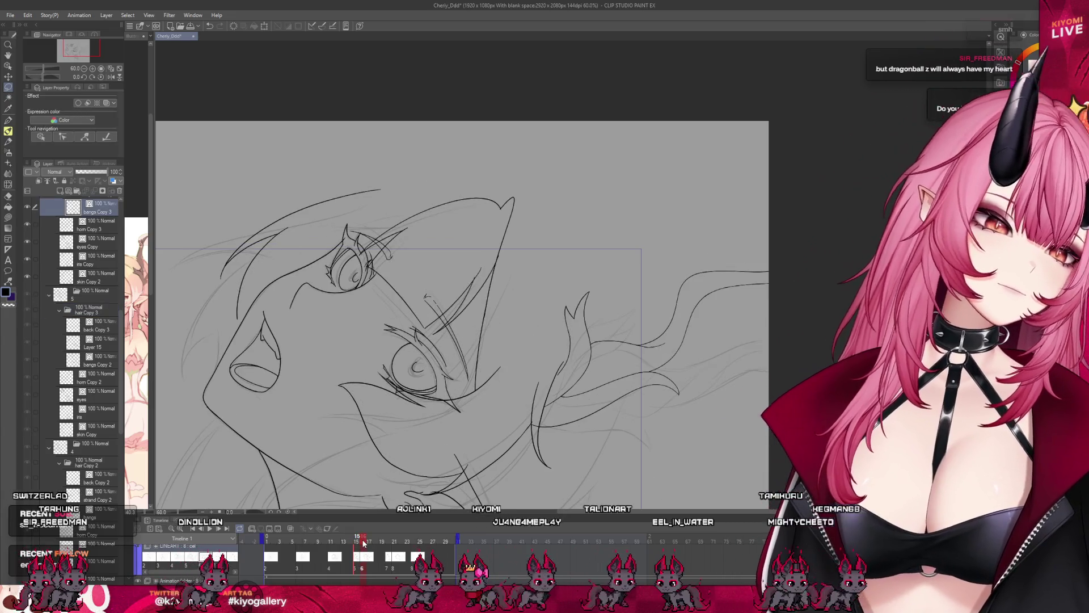
# - Lasso the hair strands over the right eye and drag their right corners lower, then deselect
pyautogui.scroll(3, 471, 287)
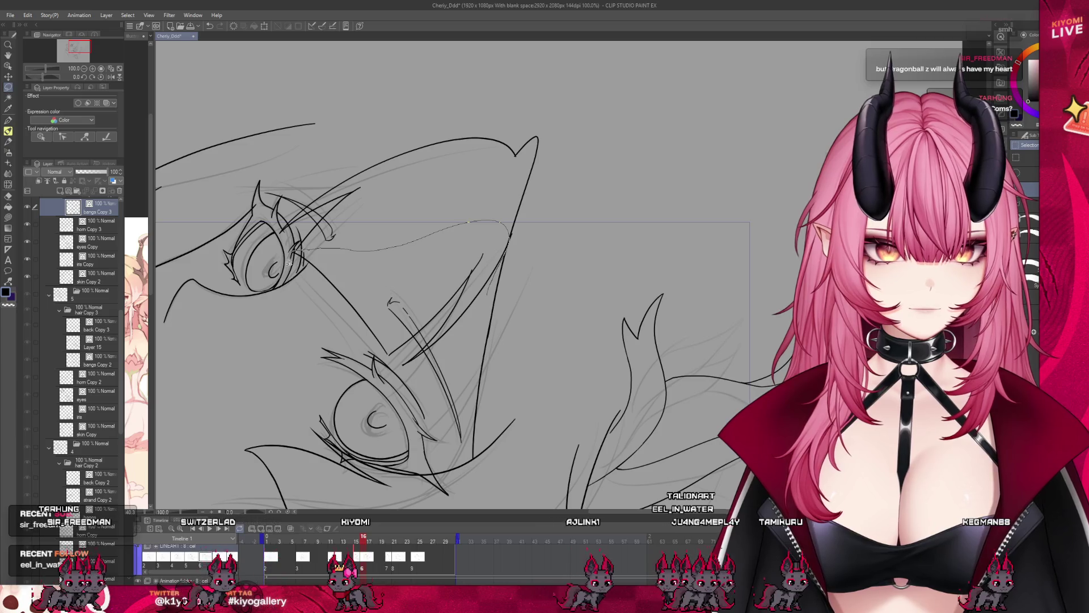
pyautogui.moveTo(509, 237); pyautogui.dragTo(425, 391)
pyautogui.scroll(-2, 375, 293)
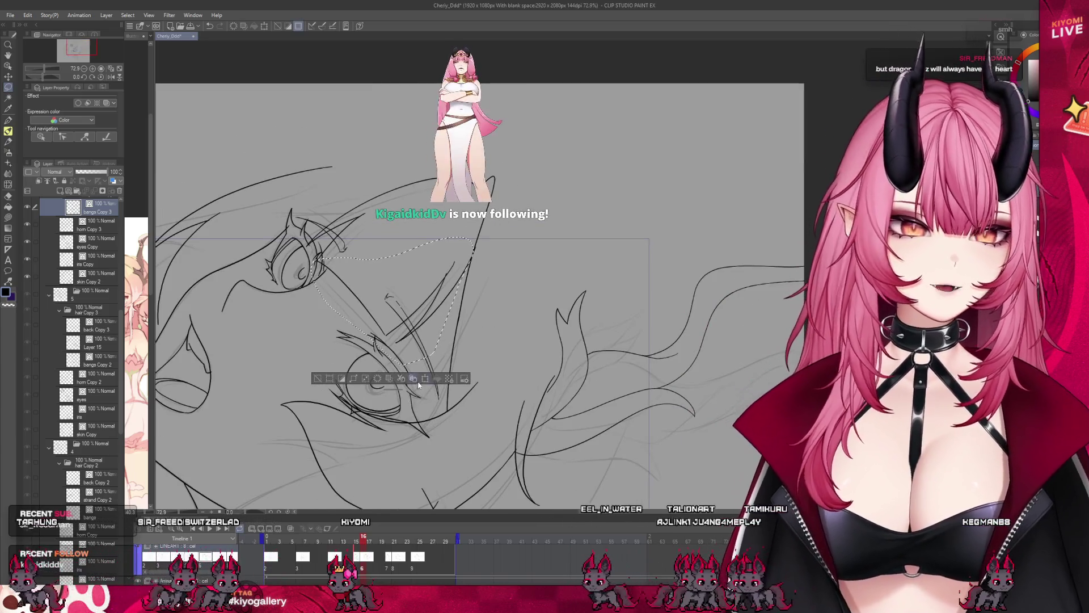
pyautogui.click(425, 379)
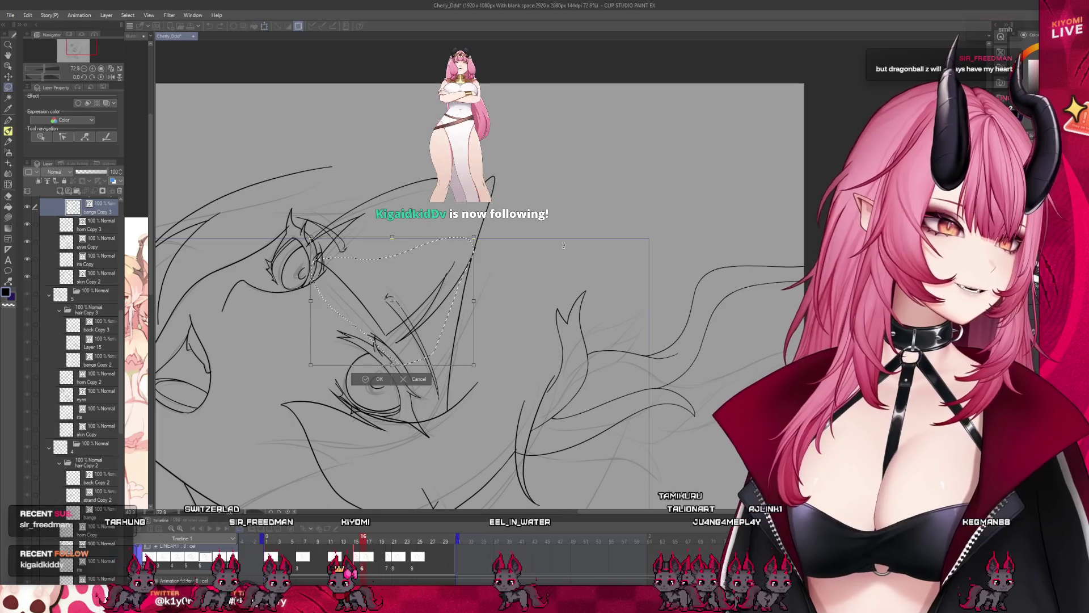
pyautogui.moveTo(474, 238); pyautogui.dragTo(472, 257)
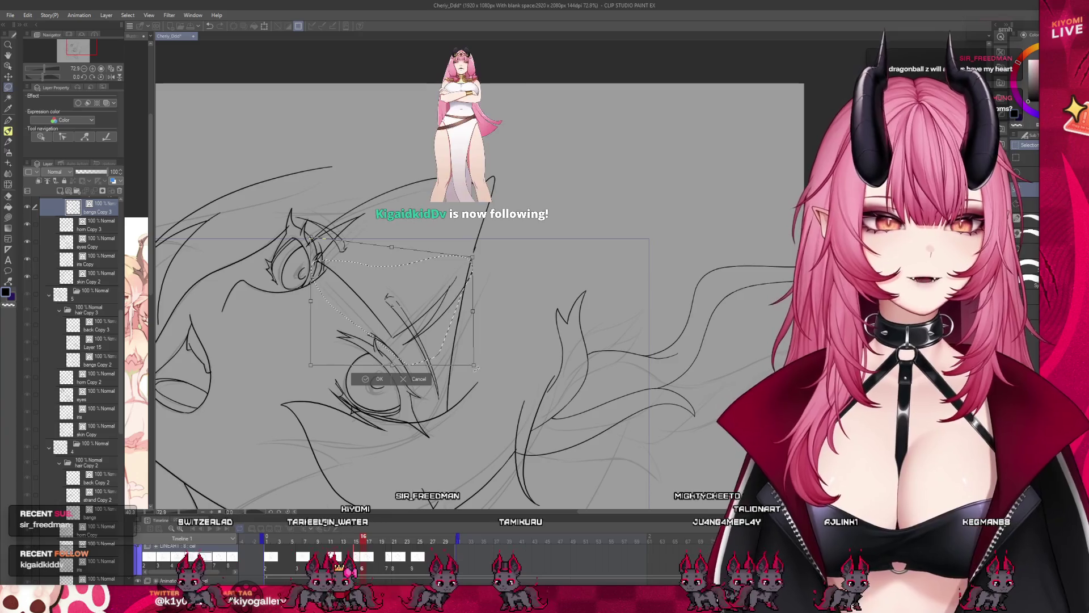
pyautogui.moveTo(474, 367); pyautogui.dragTo(471, 374)
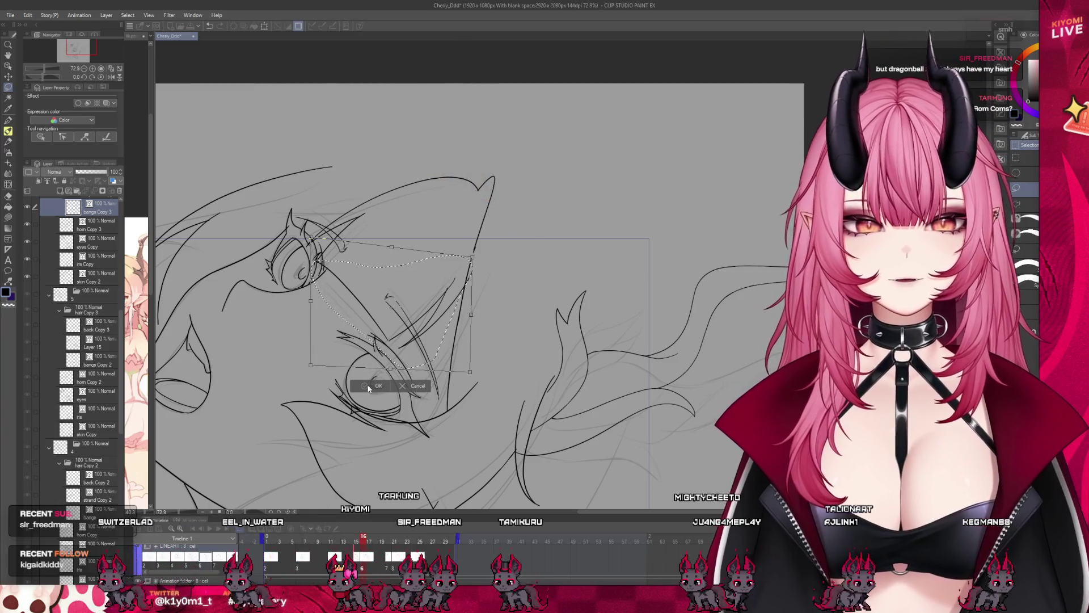
pyautogui.click(369, 388)
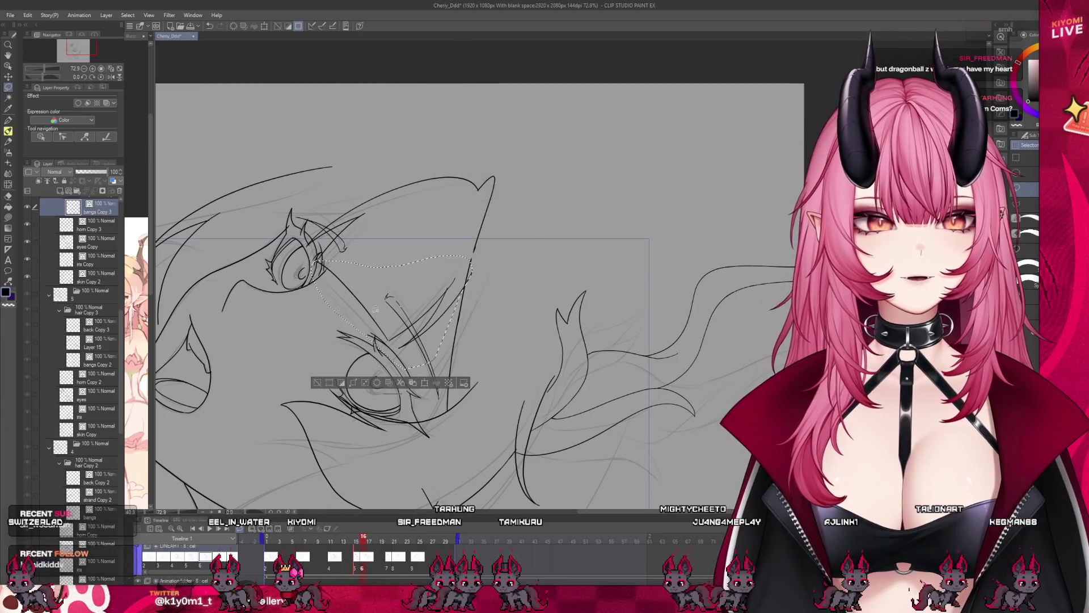
pyautogui.hotkey('ctrl', 'd')
pyautogui.press('p')
pyautogui.scroll(2, 357, 226)
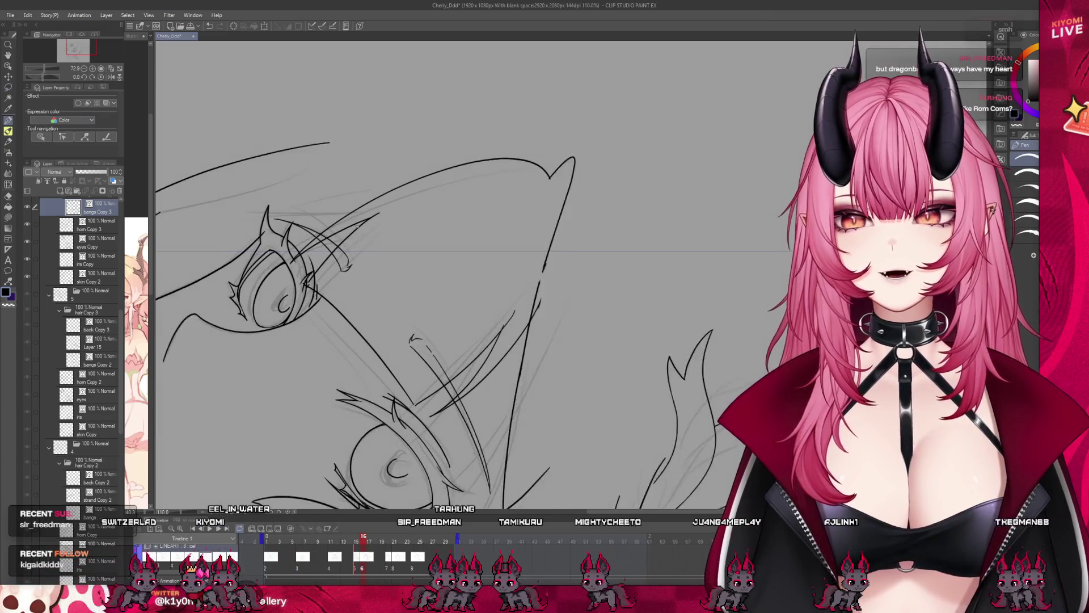
# - Undo and redo the last stroke, return to the Pen, and flip back to frame 15
pyautogui.scroll(1, 357, 225)
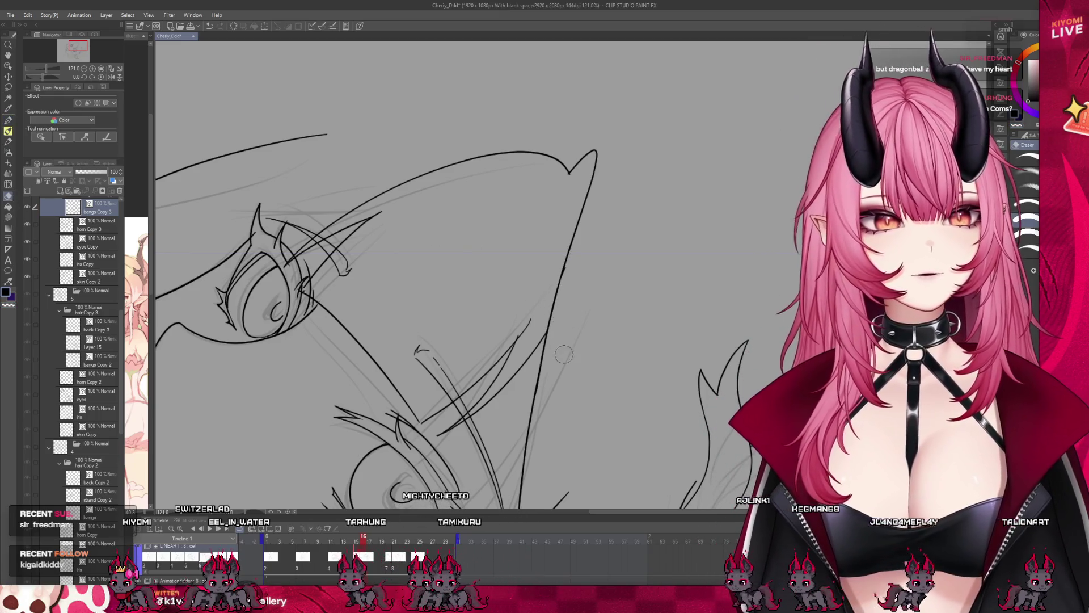
pyautogui.hotkey('ctrl', 'z')
pyautogui.hotkey('ctrl', 'y')
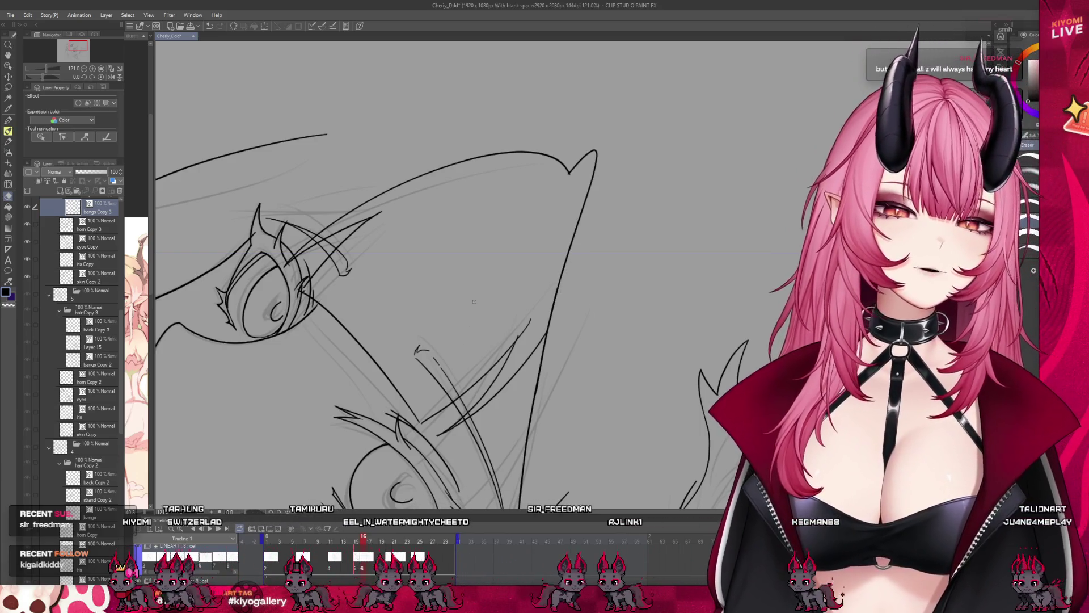
pyautogui.scroll(-1, 421, 306)
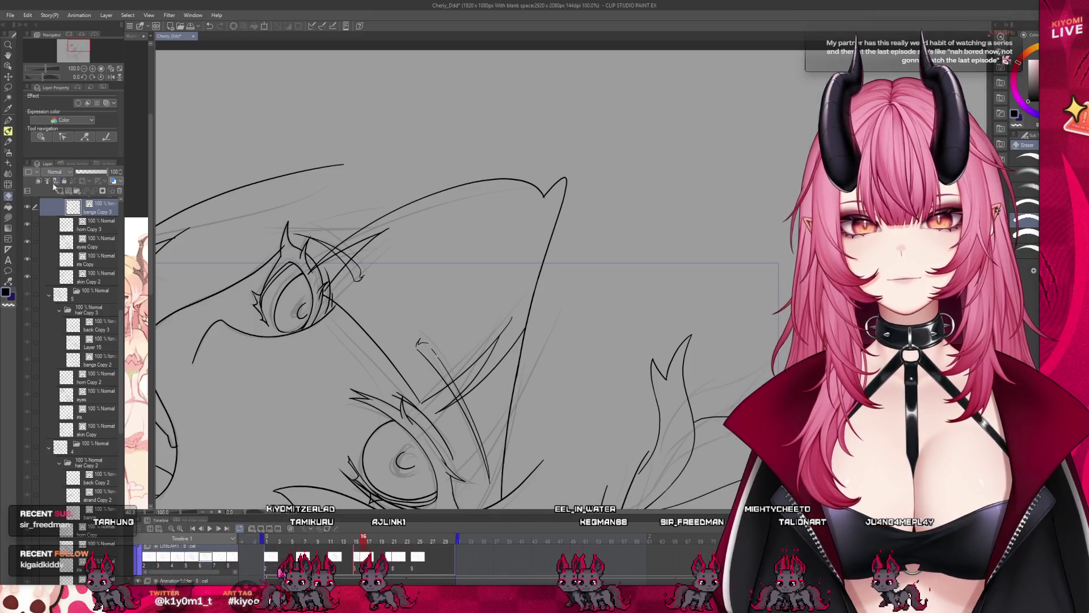
pyautogui.press('p')
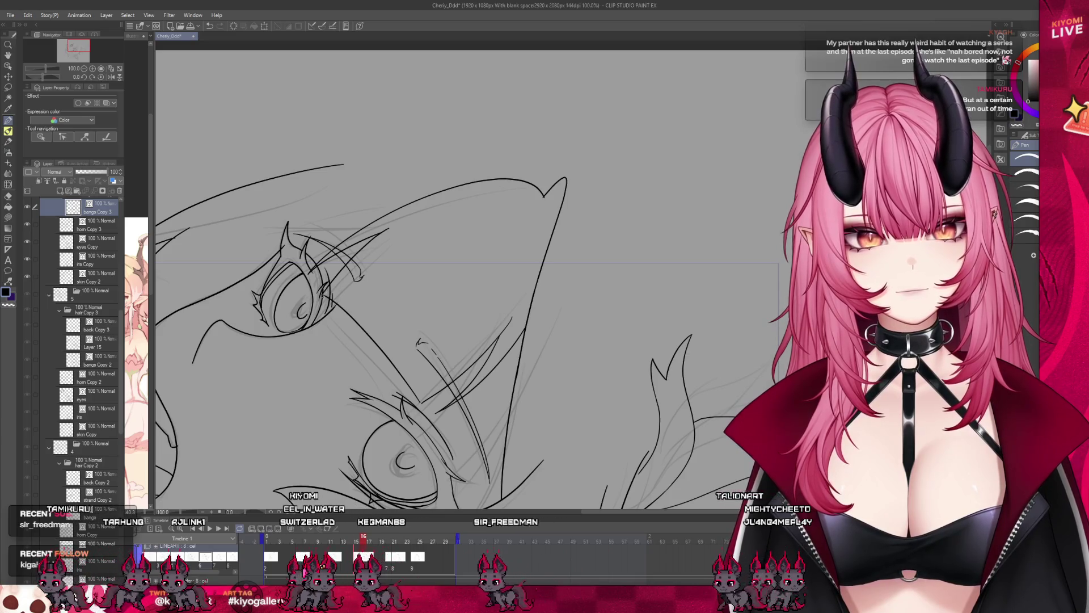
pyautogui.scroll(-1, 414, 273)
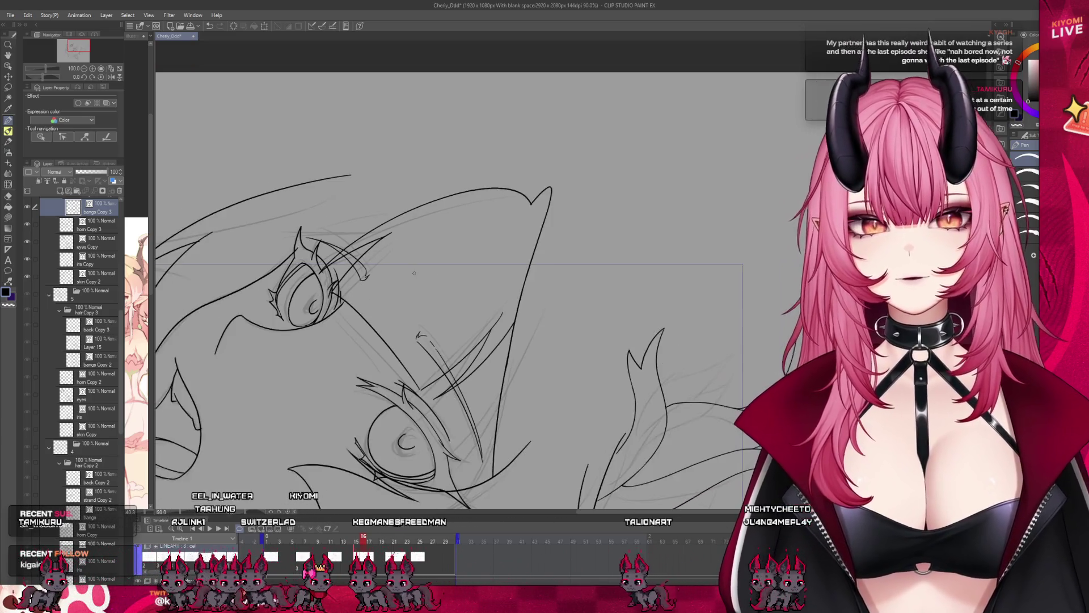
pyautogui.scroll(-4, 414, 273)
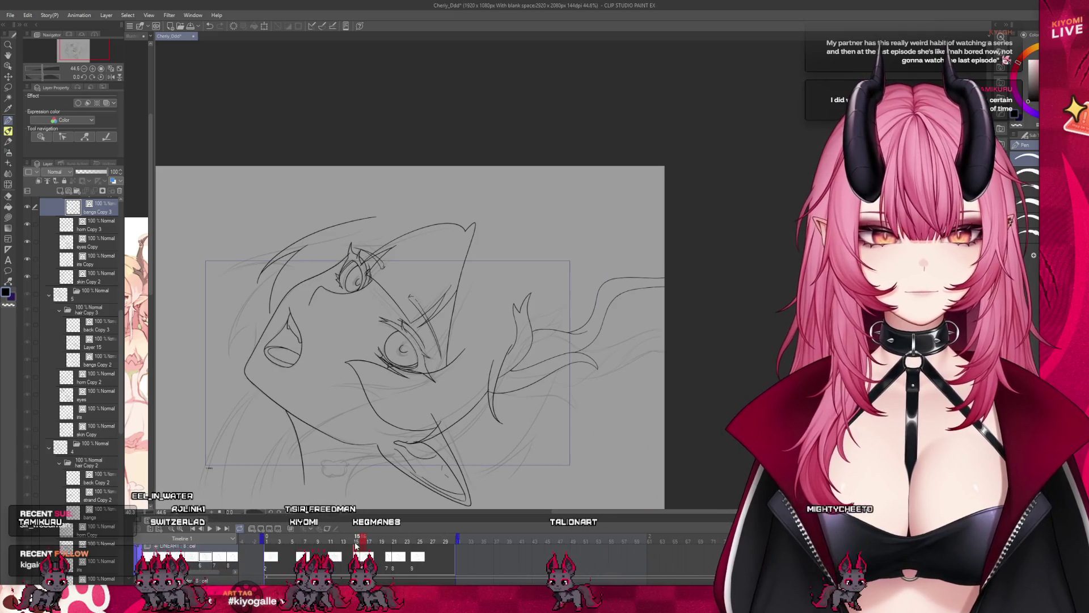
pyautogui.moveTo(356, 543); pyautogui.dragTo(359, 546)
# - On frame 15, lasso the hair lines across the right eye and warp part of them up-right
pyautogui.click(363, 544)
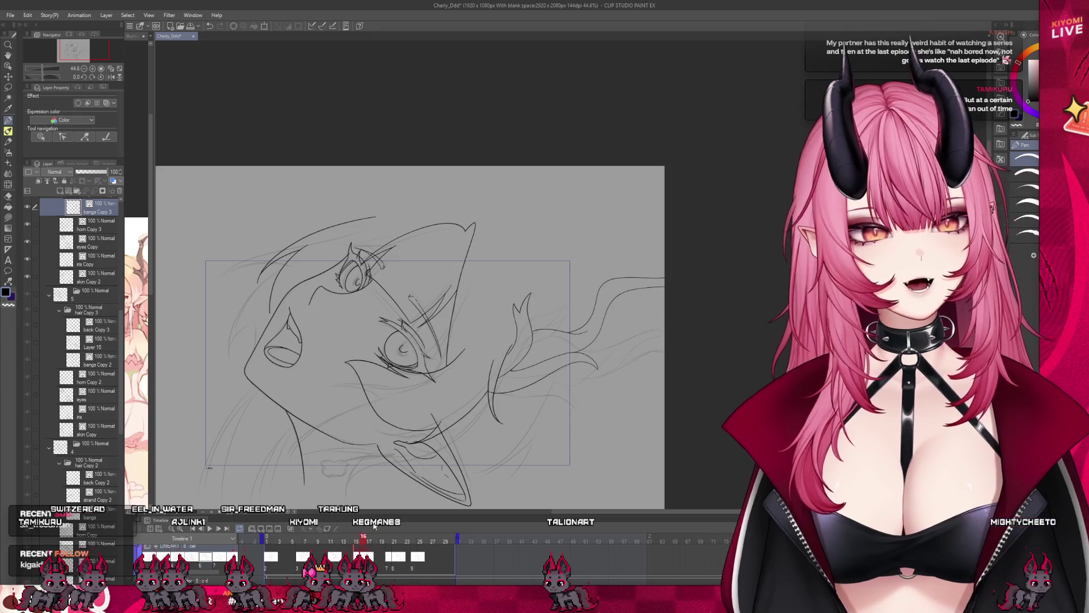
pyautogui.hotkey('ctrl', '+')
pyautogui.click(357, 544)
pyautogui.scroll(2, 420, 272)
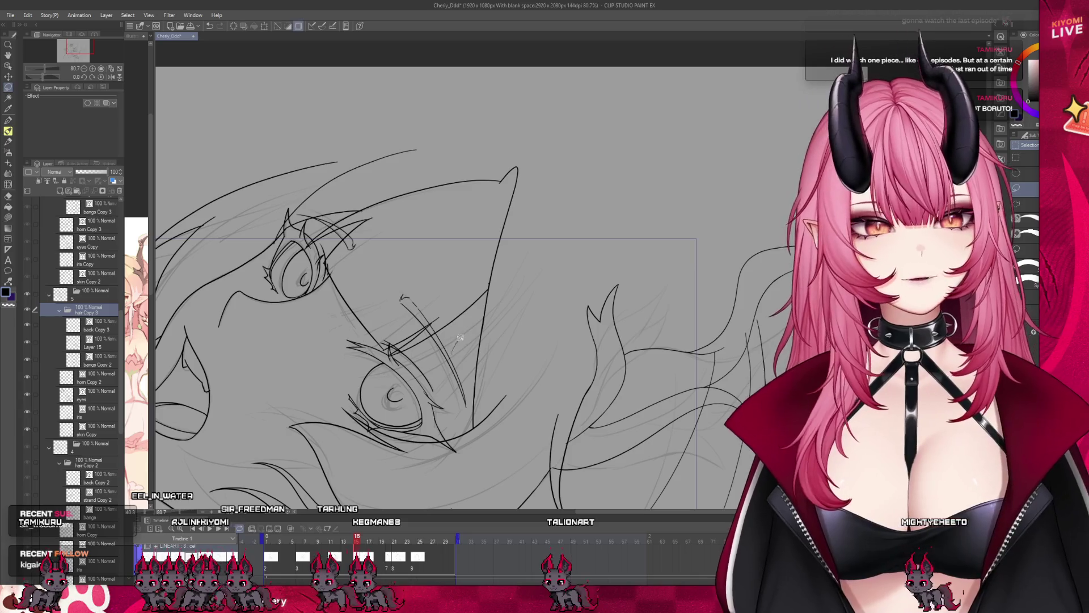
pyautogui.moveTo(487, 290)
pyautogui.mouseDown()
pyautogui.moveTo(330, 260)
pyautogui.moveTo(352, 363)
pyautogui.moveTo(454, 363)
pyautogui.mouseUp()
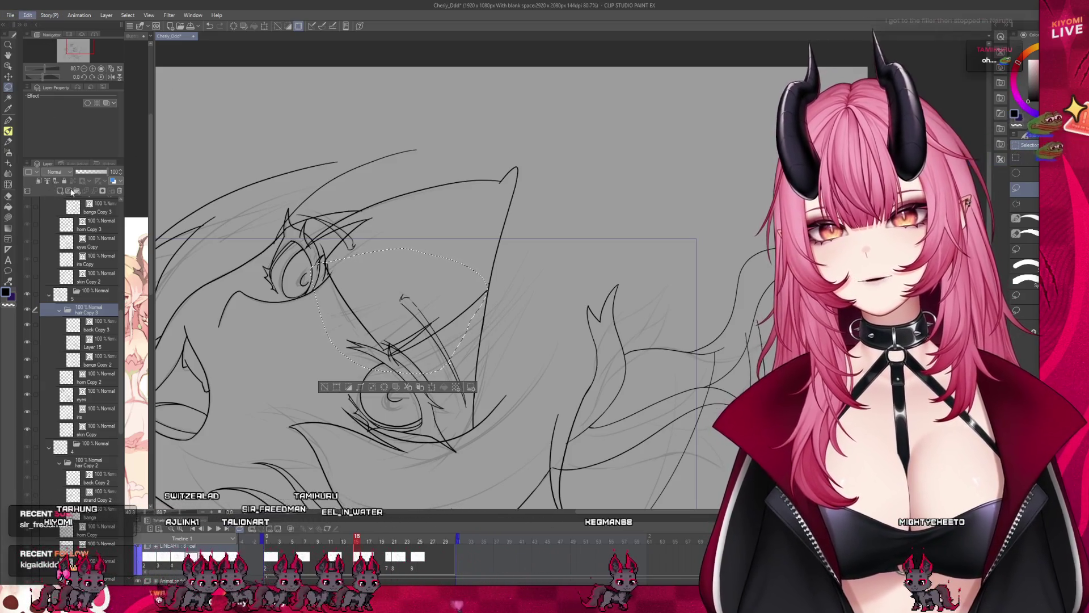
pyautogui.hotkey('ctrl', 't')
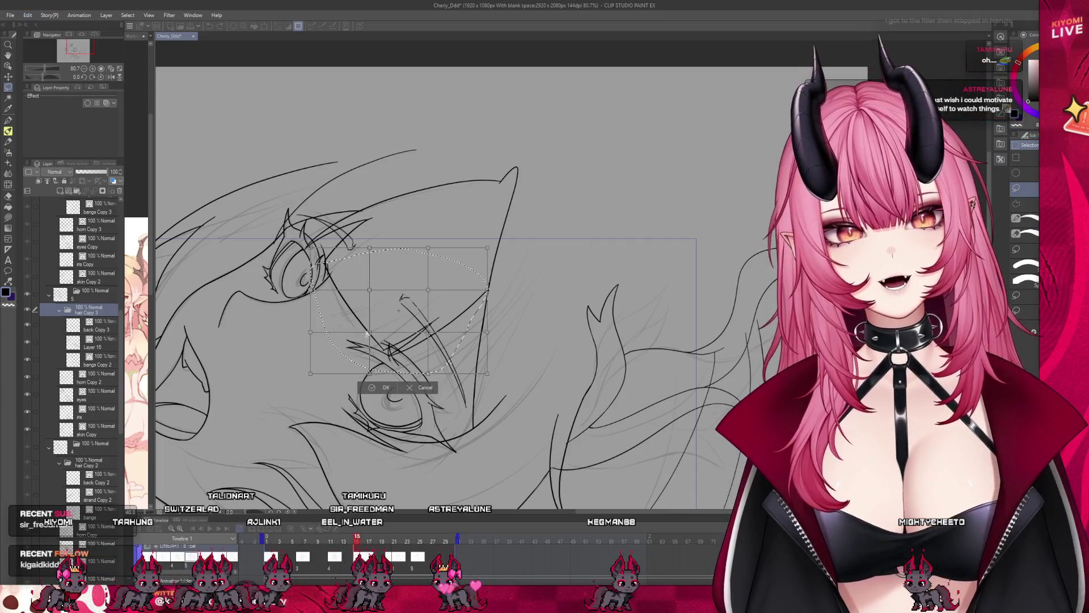
pyautogui.moveTo(370, 290)
pyautogui.mouseDown()
pyautogui.moveTo(385, 283)
pyautogui.moveTo(376, 278)
pyautogui.mouseUp()
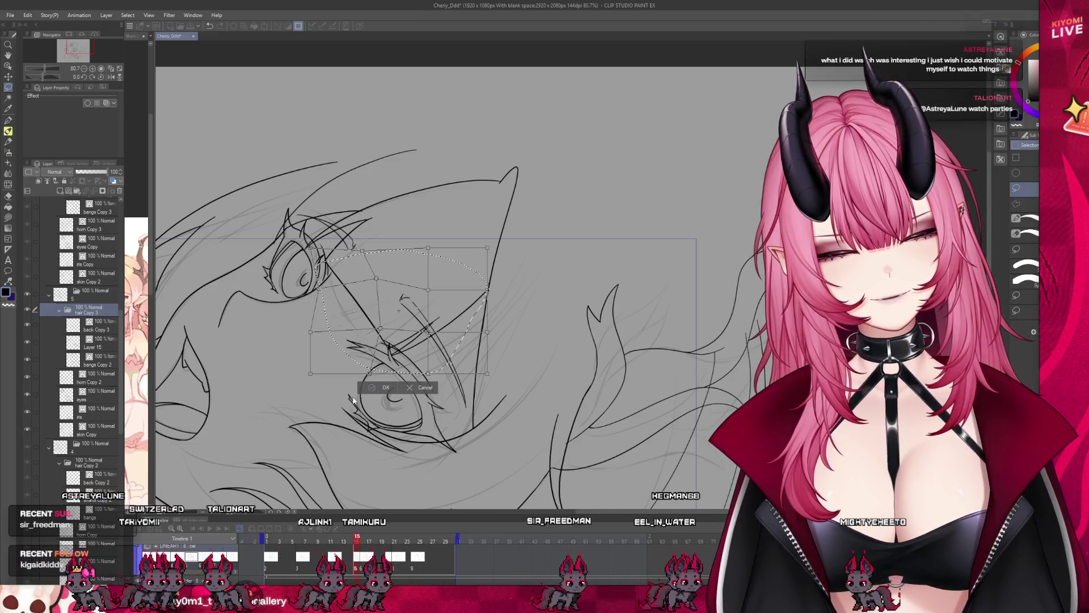
pyautogui.click(329, 386)
pyautogui.scroll(-2, 389, 333)
pyautogui.moveTo(353, 540)
pyautogui.mouseDown()
pyautogui.moveTo(318, 540)
pyautogui.moveTo(356, 545)
pyautogui.mouseUp()
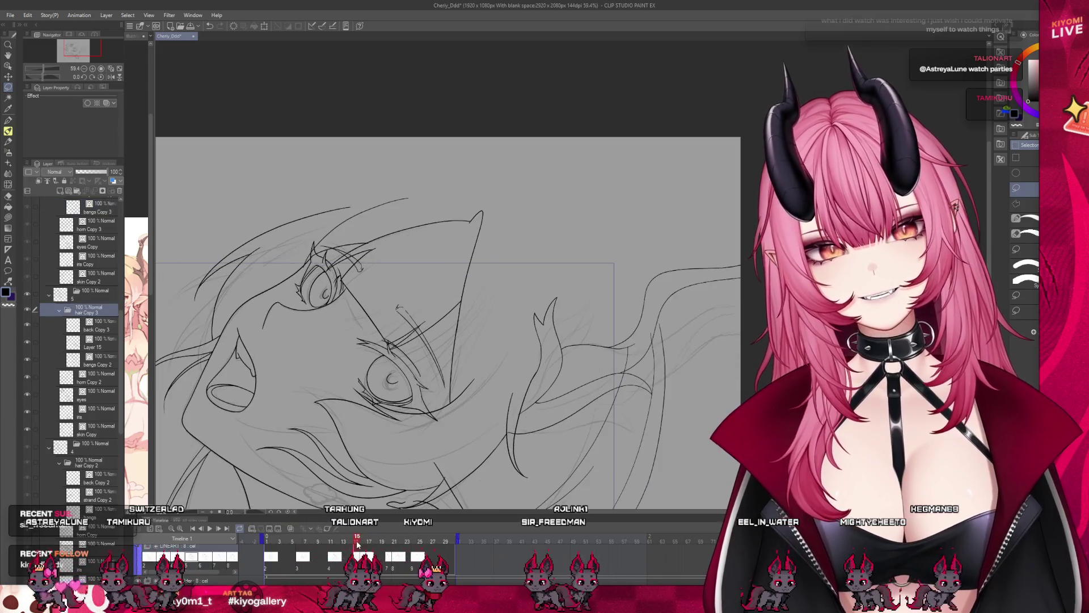
pyautogui.scroll(-3, 375, 330)
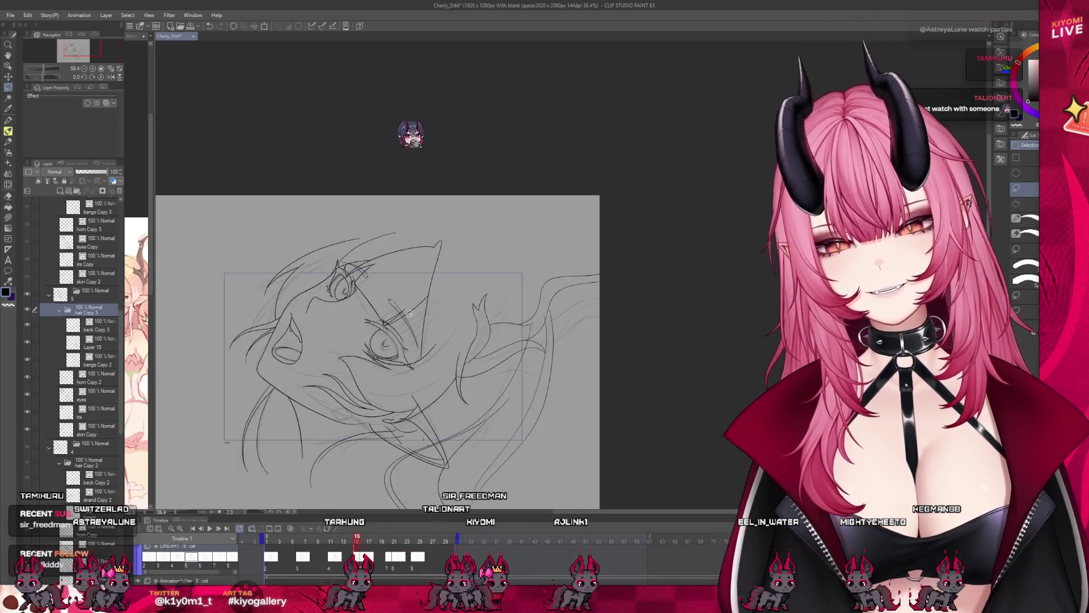
pyautogui.scroll(3, 375, 331)
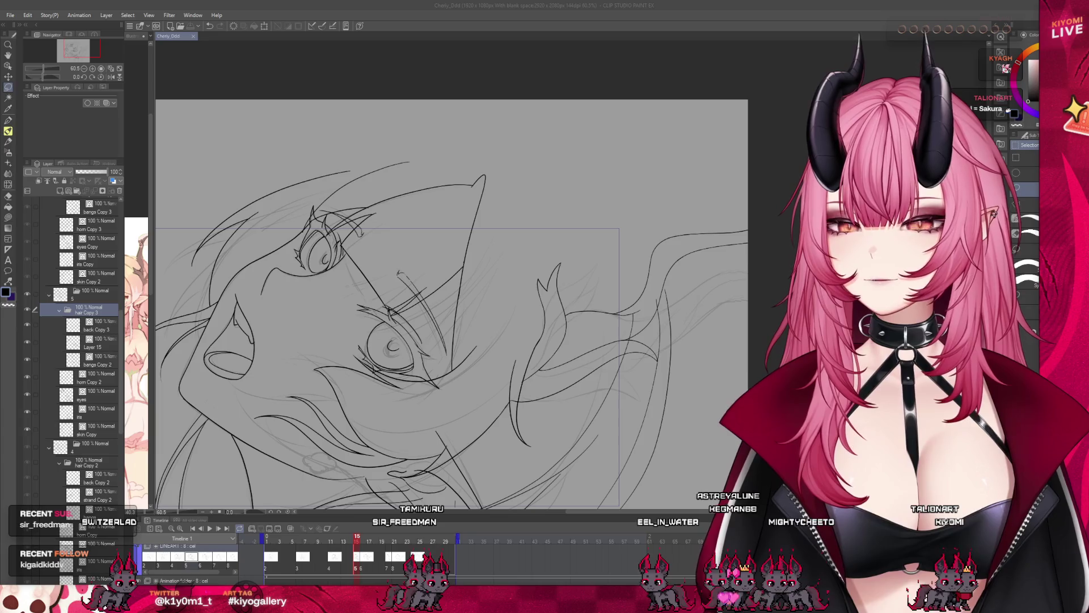
pyautogui.click(362, 546)
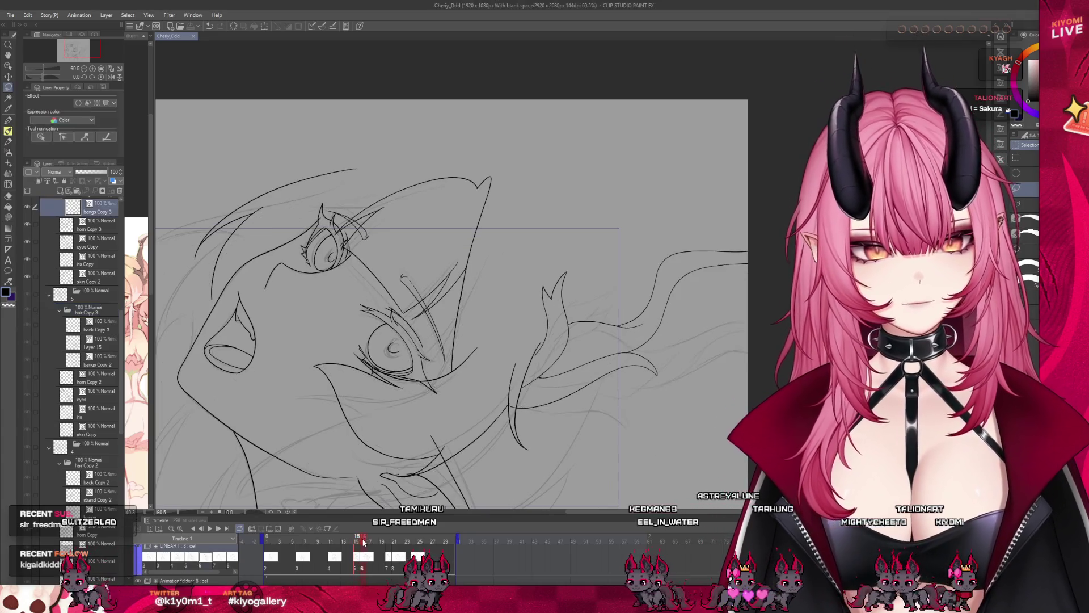
pyautogui.click(363, 542)
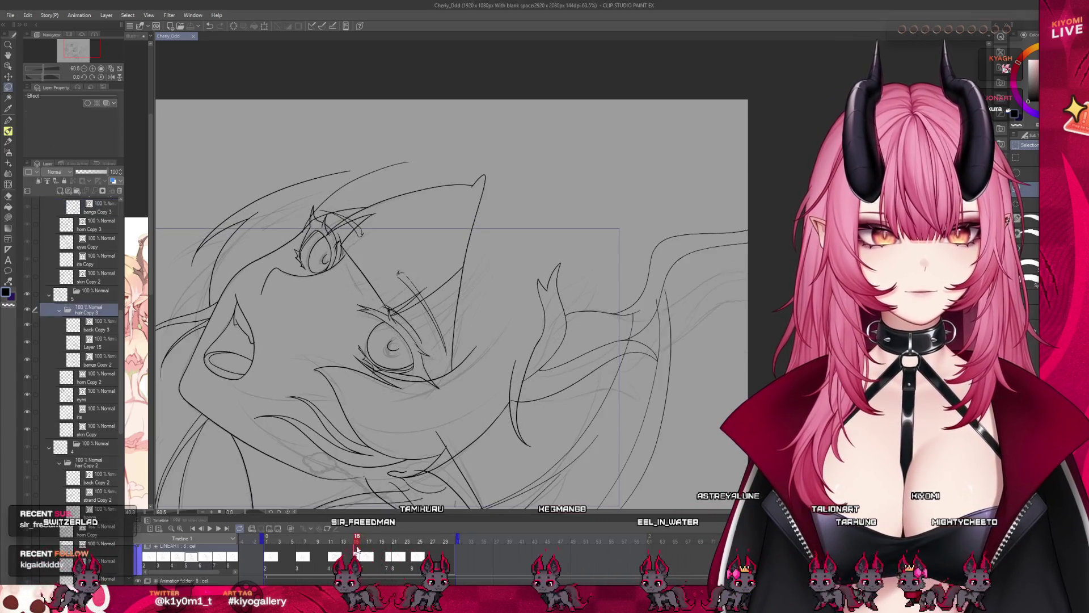
pyautogui.scroll(3, 443, 262)
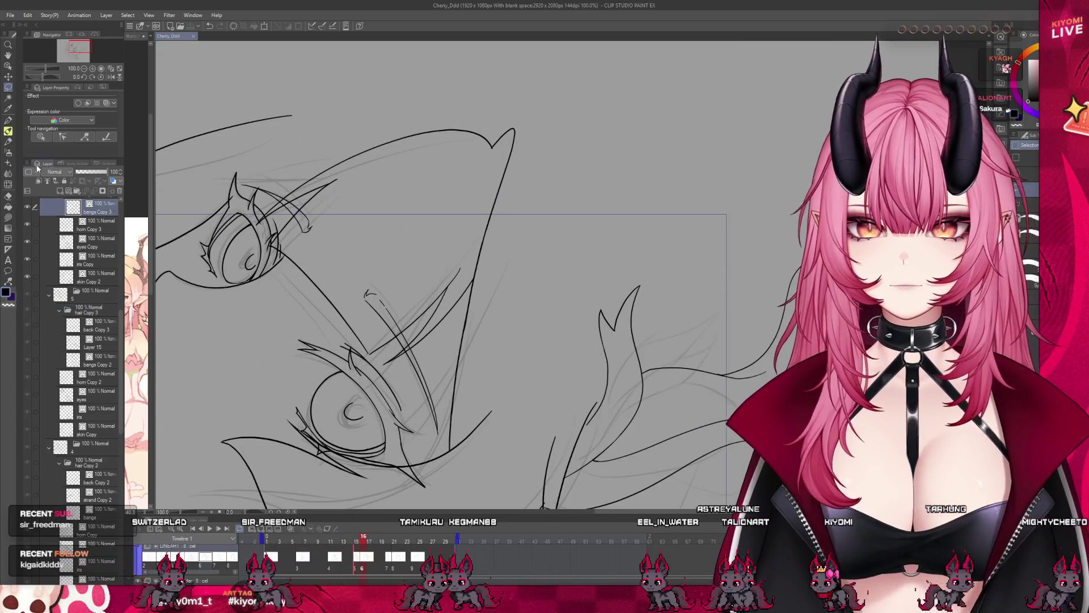
# - Clean up the lines around the horn and eye, undoing the bad pen stroke
pyautogui.press('e')
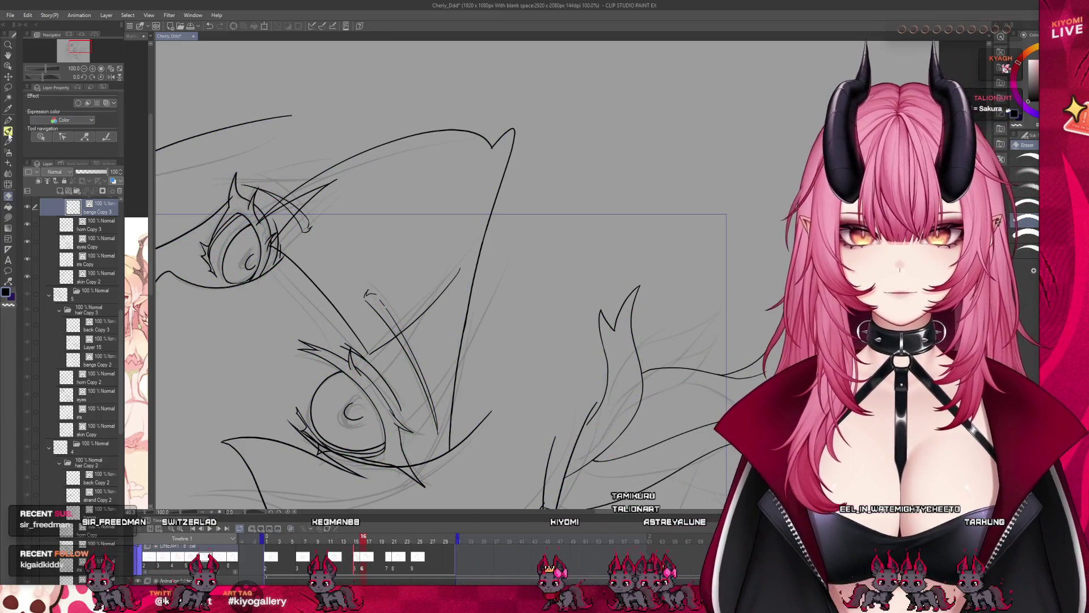
pyautogui.press('p')
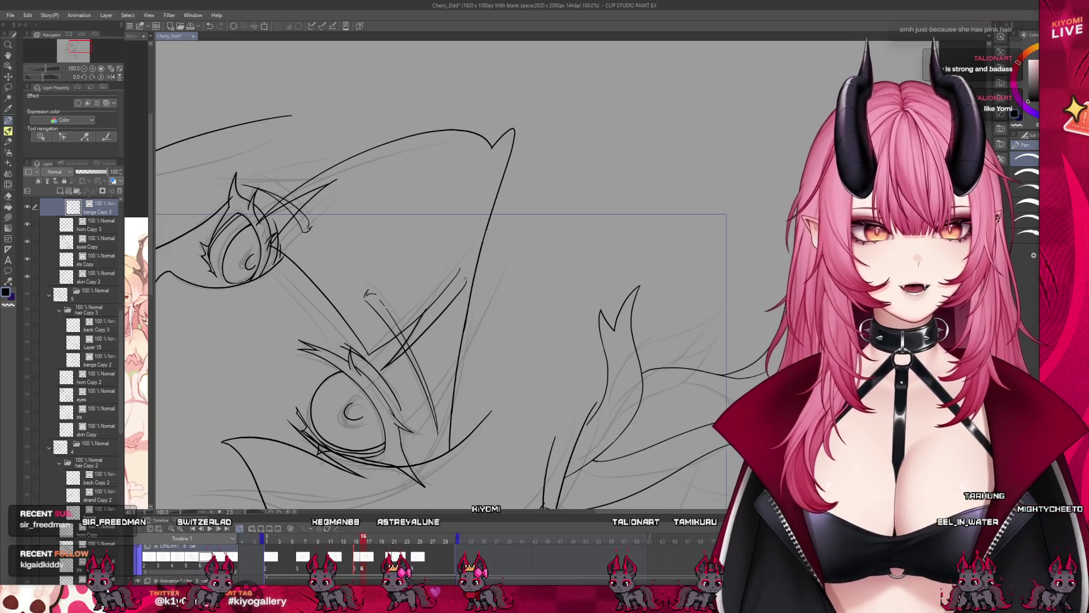
pyautogui.hotkey('ctrl', 'z')
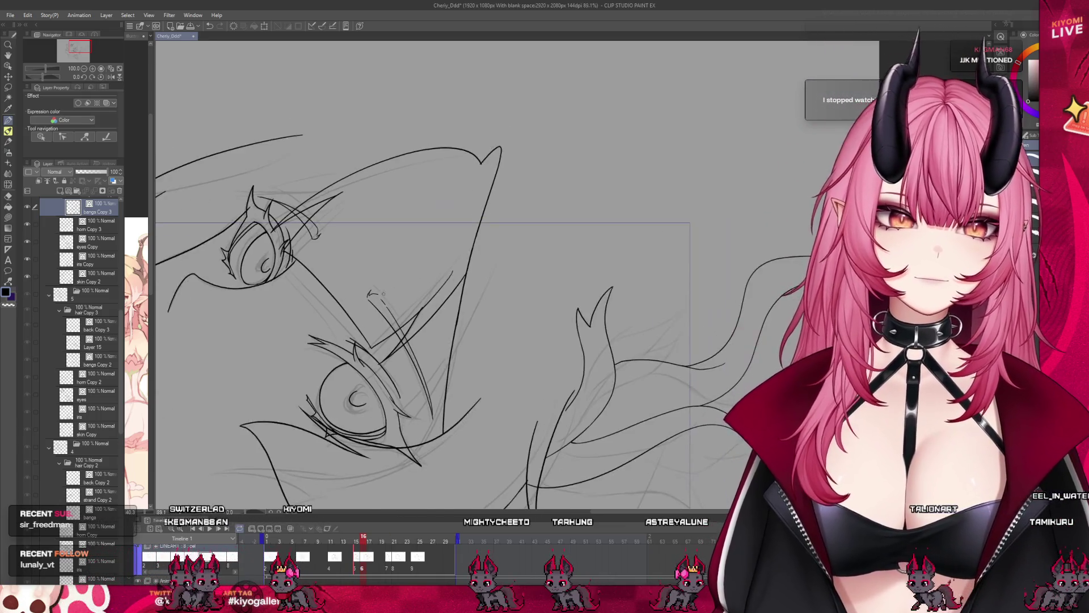
pyautogui.hotkey('ctrl', '-')
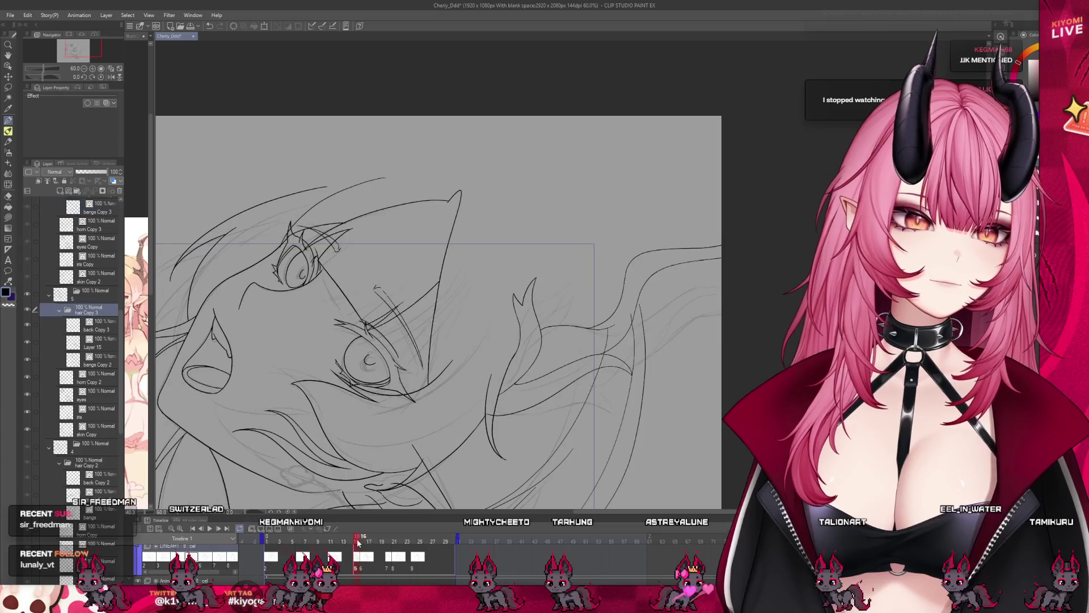
pyautogui.hotkey('ctrl', '+')
pyautogui.scroll(2, 420, 301)
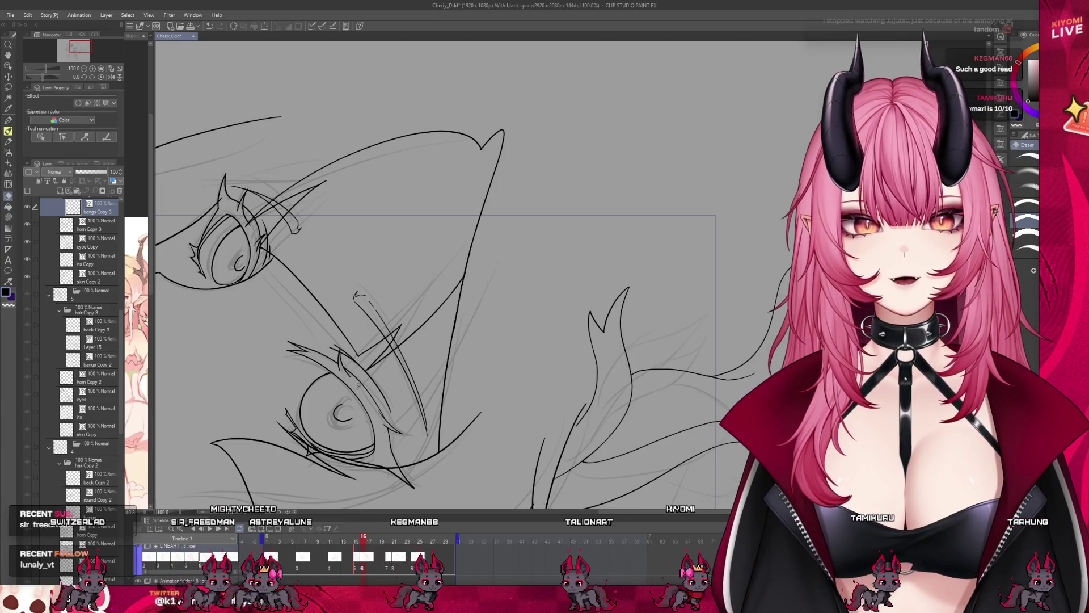
pyautogui.press('p')
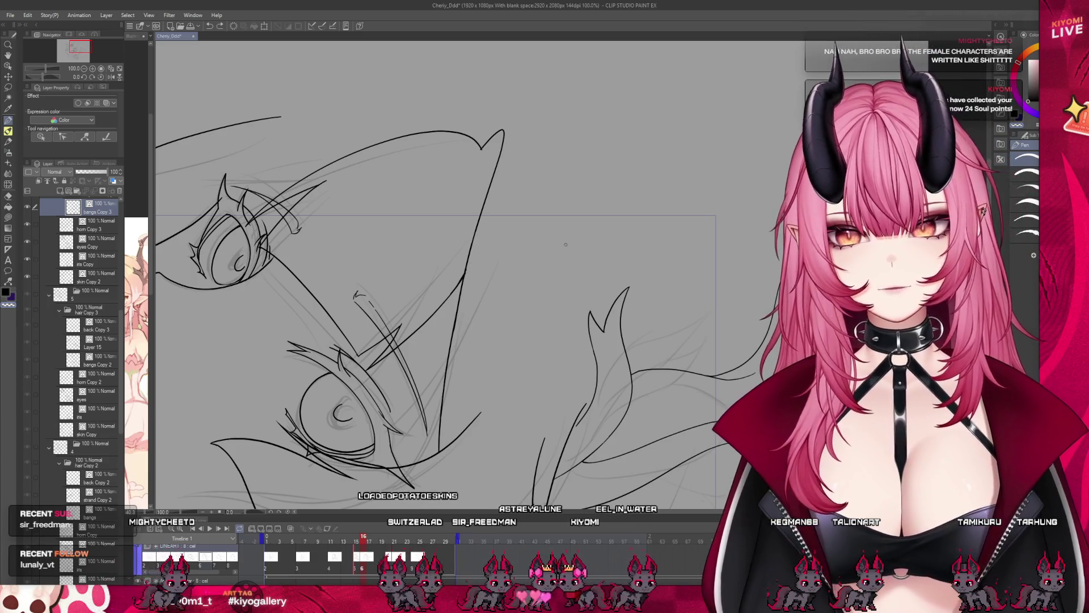
pyautogui.scroll(-5, 466, 298)
# - On frame 16, draw a new line down the horn's front edge and lasso it
pyautogui.moveTo(363, 543); pyautogui.dragTo(362, 545)
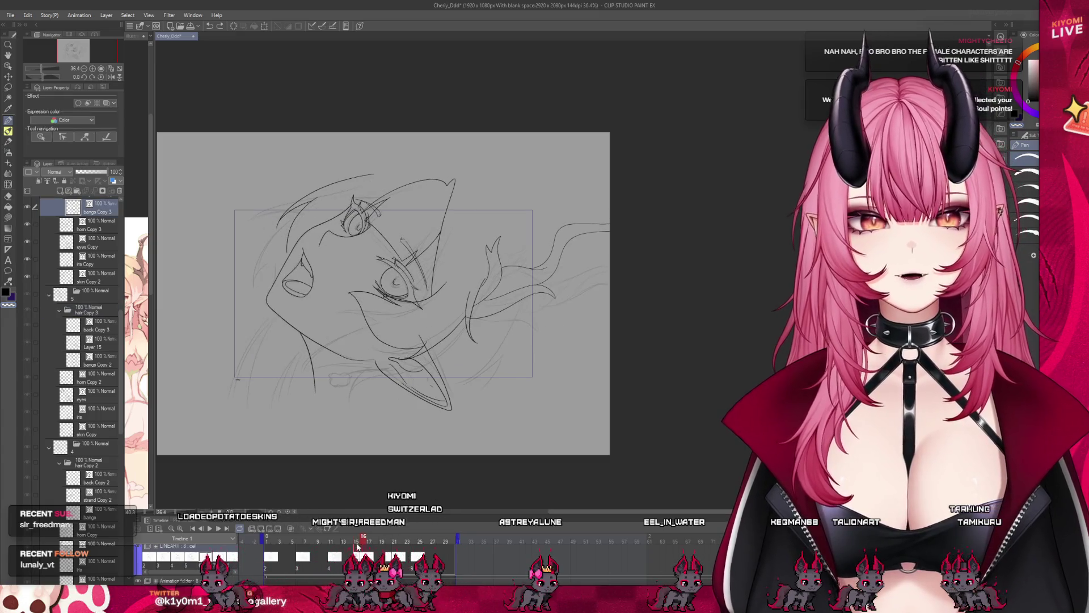
pyautogui.scroll(2, 342, 246)
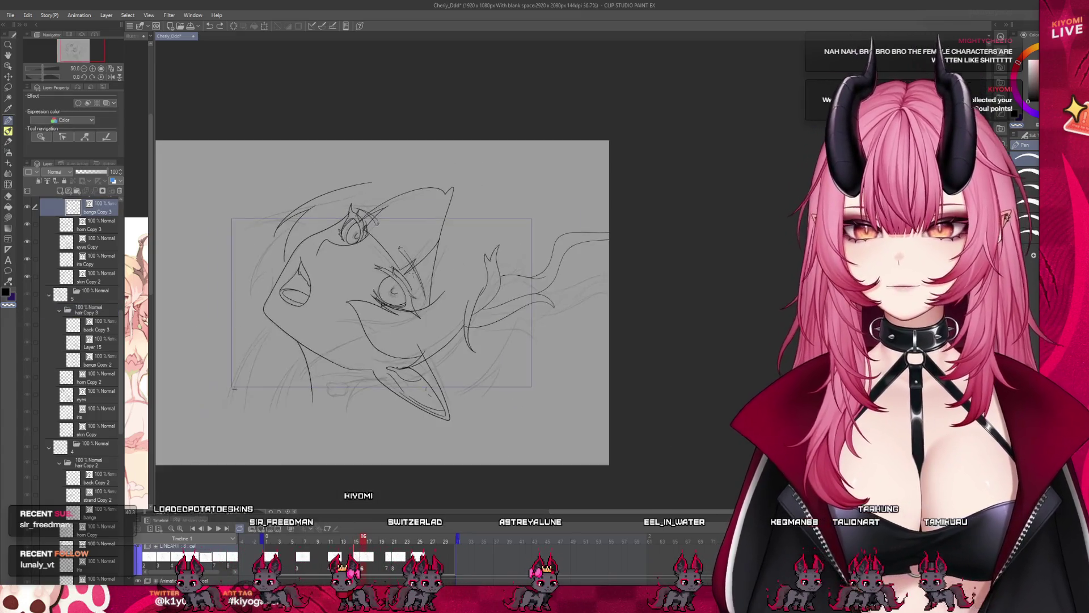
pyautogui.scroll(1, 343, 246)
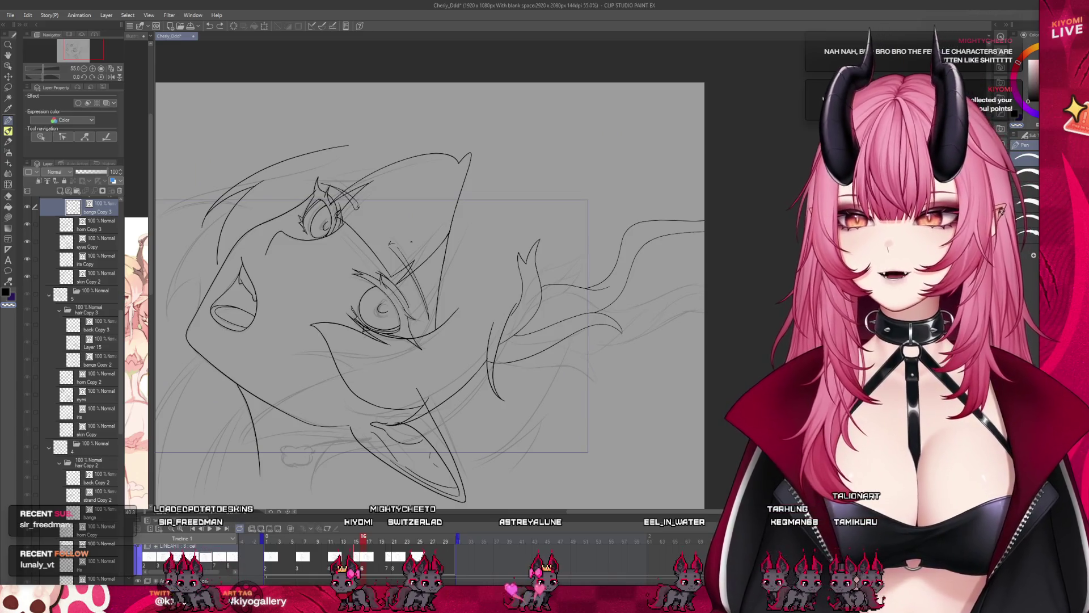
pyautogui.scroll(1, 411, 242)
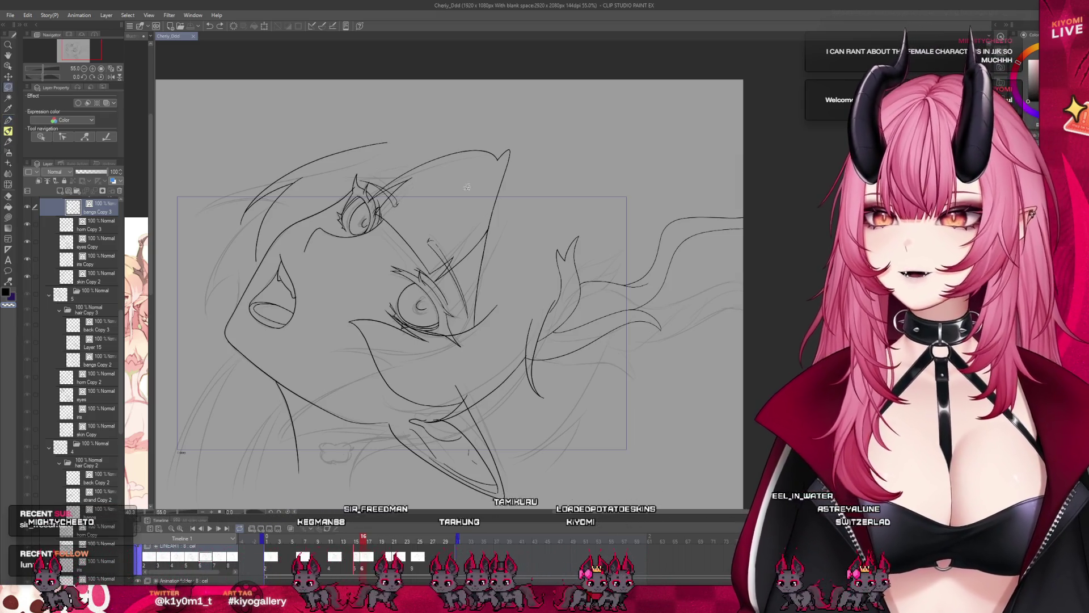
pyautogui.moveTo(500, 155); pyautogui.dragTo(489, 202)
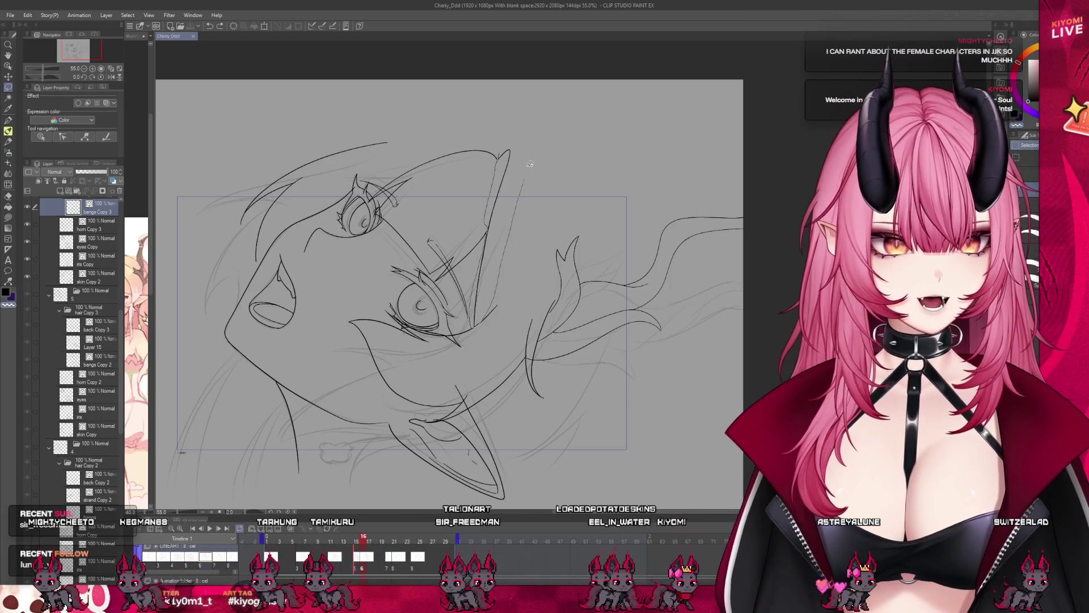
pyautogui.moveTo(530, 164); pyautogui.dragTo(532, 137)
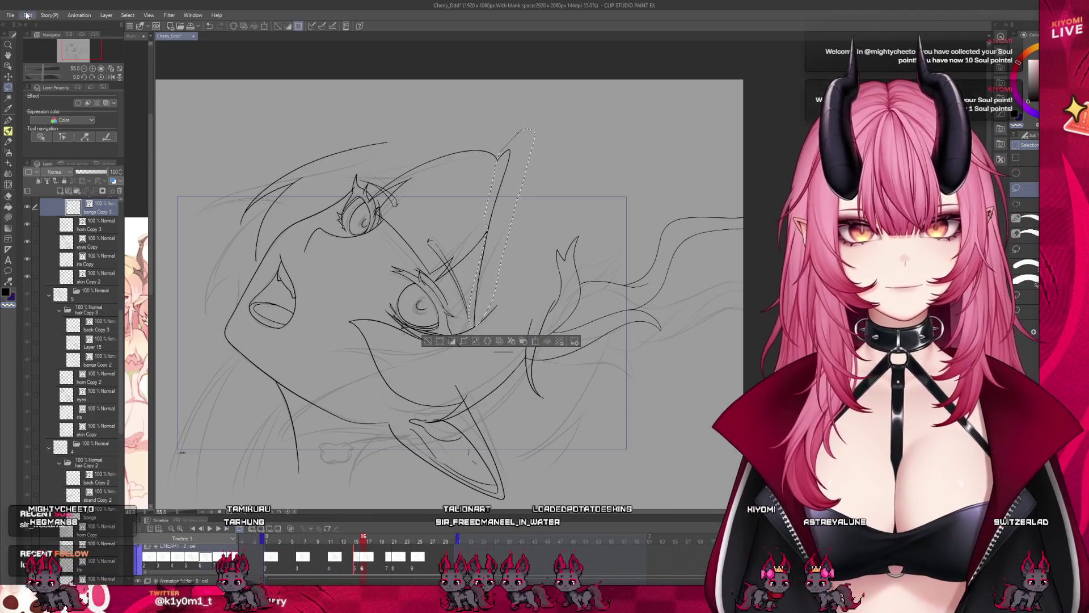
# - Skew the lassoed horn stroke's left side outward with Ctrl+T and confirm the transform
pyautogui.hotkey('ctrl', 'c')
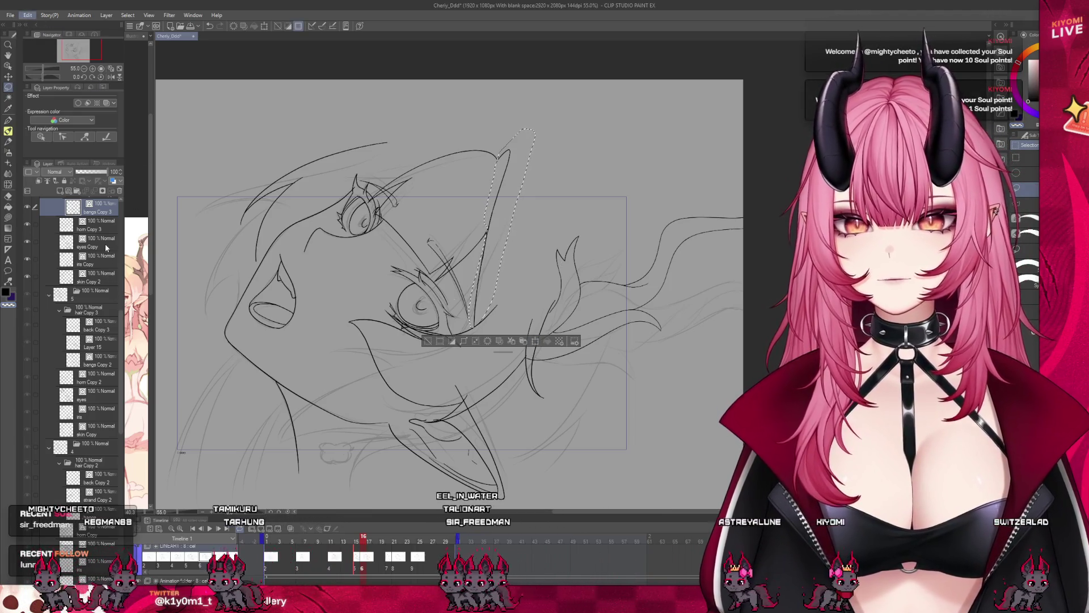
pyautogui.hotkey('ctrl', 't')
pyautogui.moveTo(469, 261); pyautogui.dragTo(463, 265)
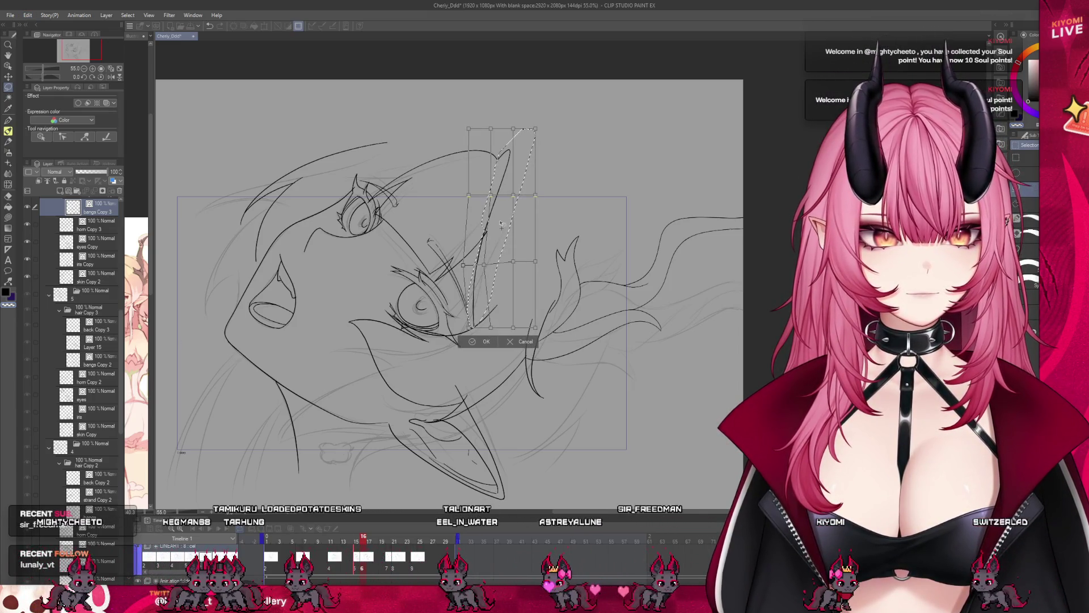
pyautogui.click(481, 343)
pyautogui.press('e')
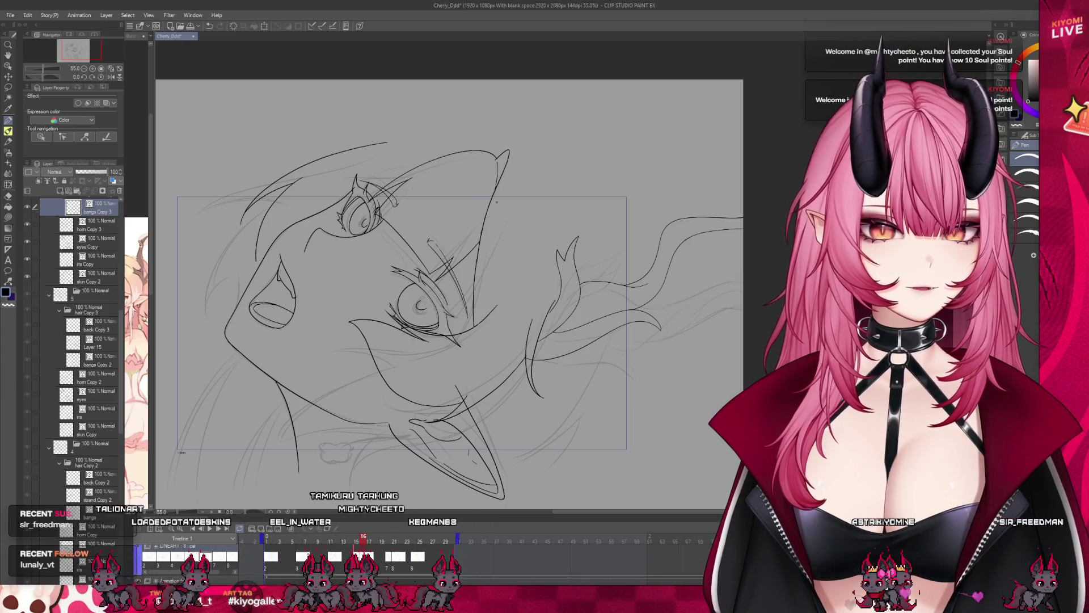
pyautogui.scroll(-2, 497, 202)
pyautogui.scroll(5, 497, 201)
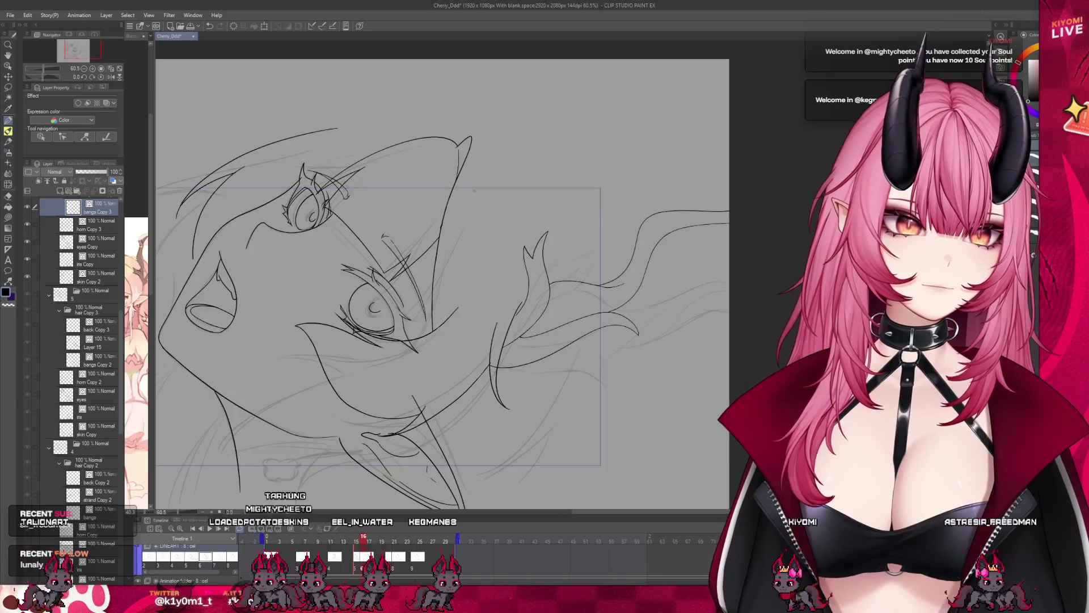
pyautogui.scroll(1, 454, 203)
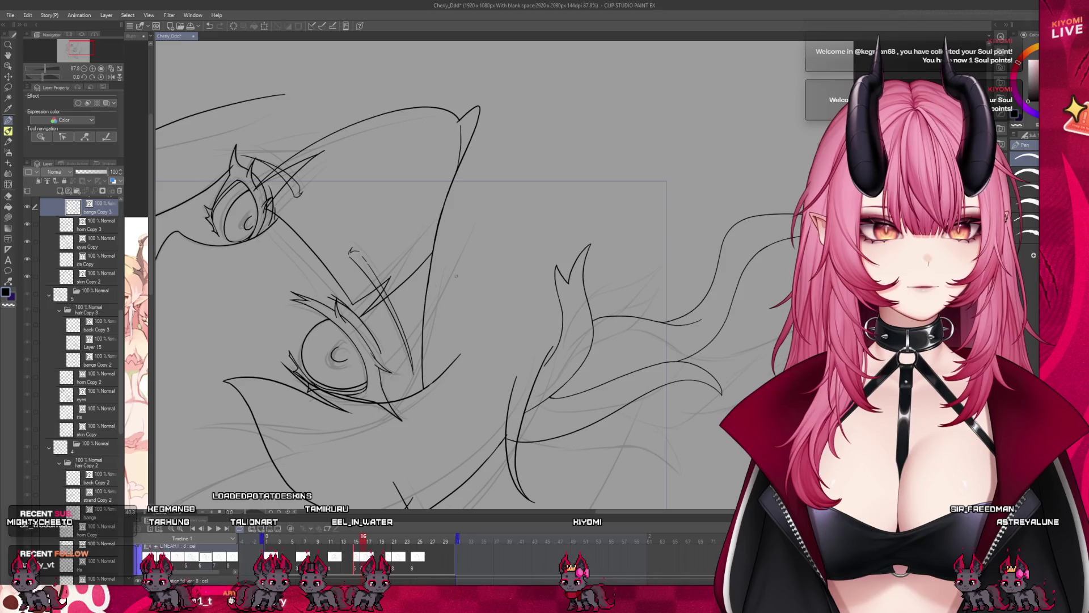
pyautogui.scroll(-3, 510, 223)
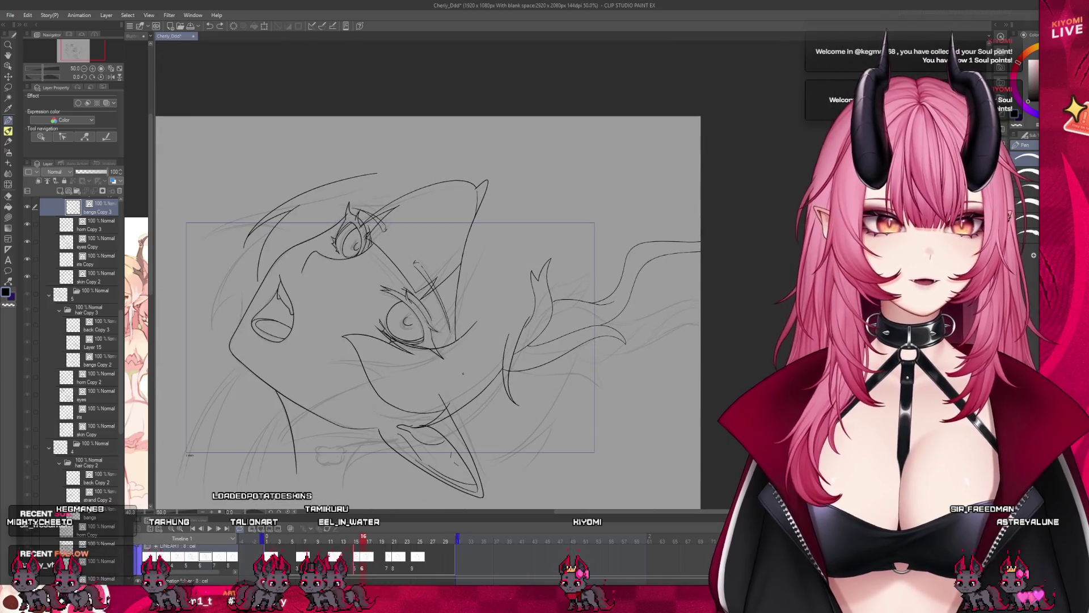
pyautogui.scroll(-3, 463, 373)
pyautogui.scroll(2, 463, 373)
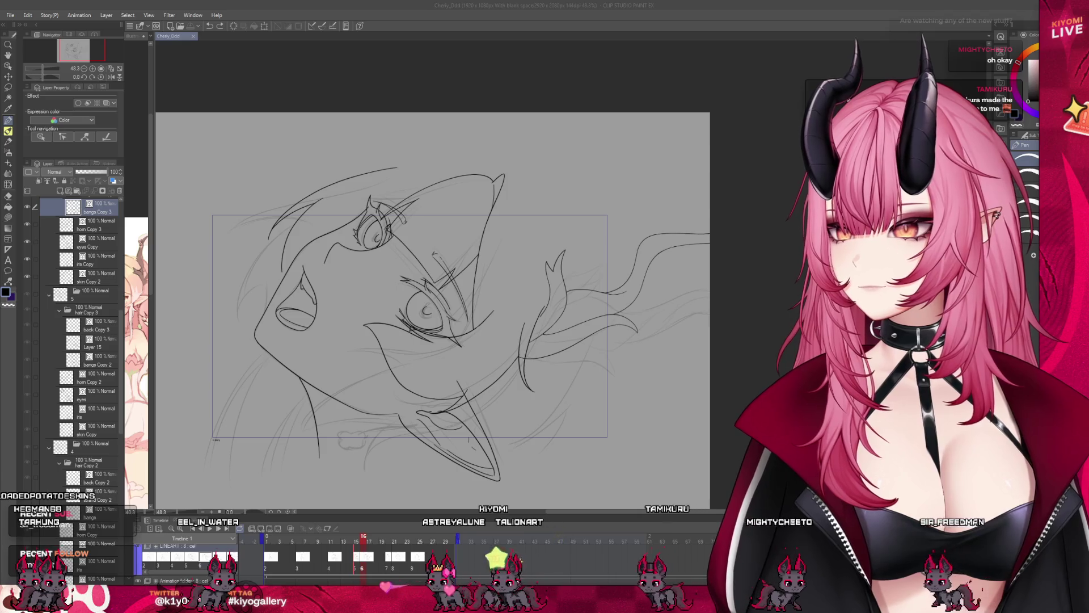
pyautogui.hotkey('ctrl', '-')
pyautogui.hotkey('ctrl', '+')
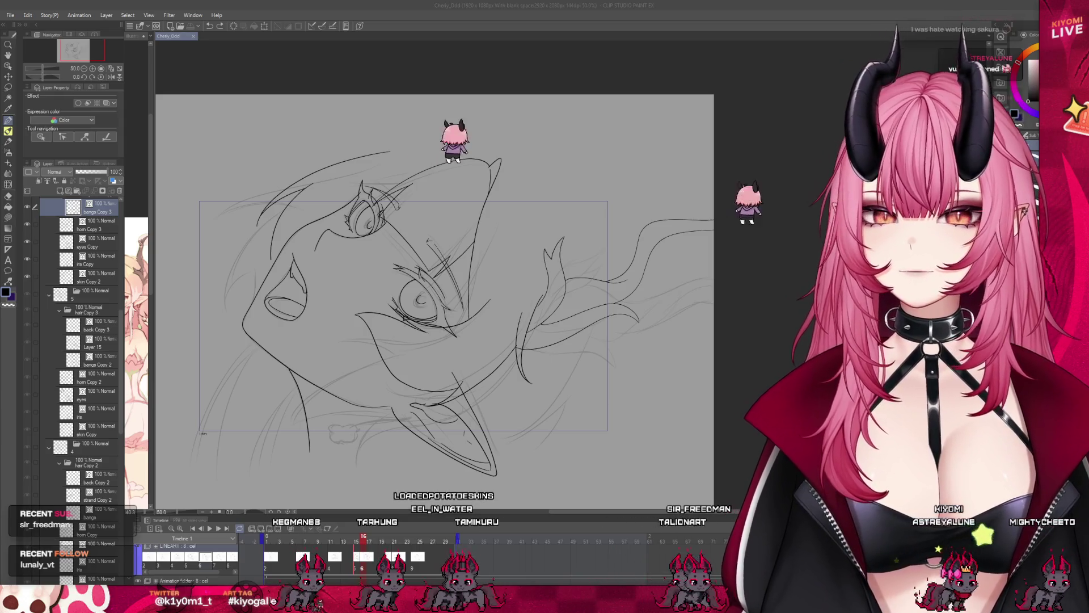
pyautogui.scroll(1, 280, 186)
pyautogui.scroll(2, 74, 255)
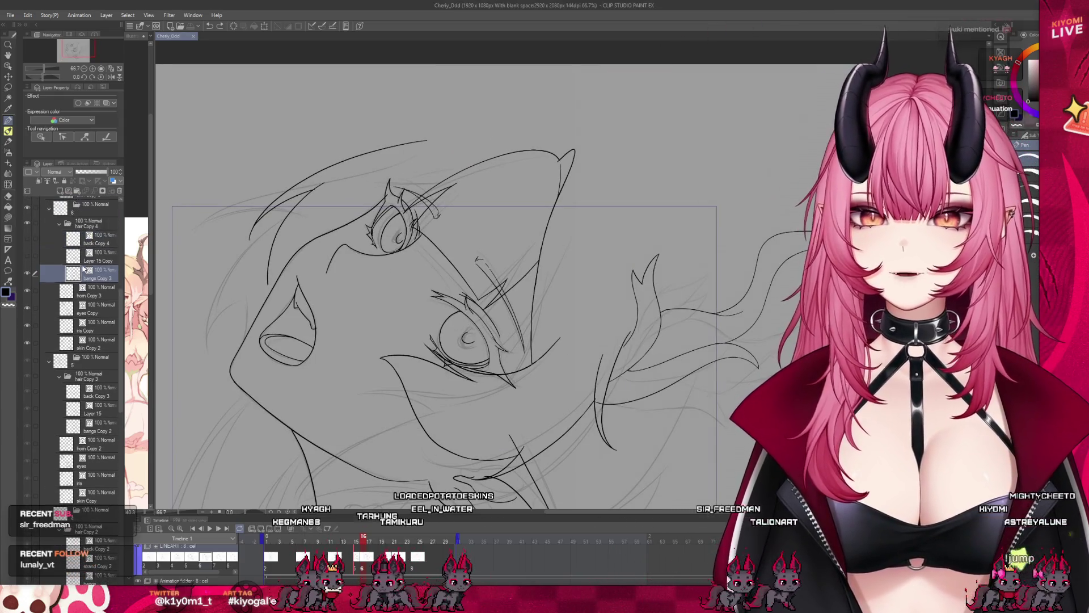
# - Erase the long arcs at the head's upper left, then turn on onion skin
pyautogui.click(8, 196)
pyautogui.moveTo(352, 165); pyautogui.dragTo(250, 242)
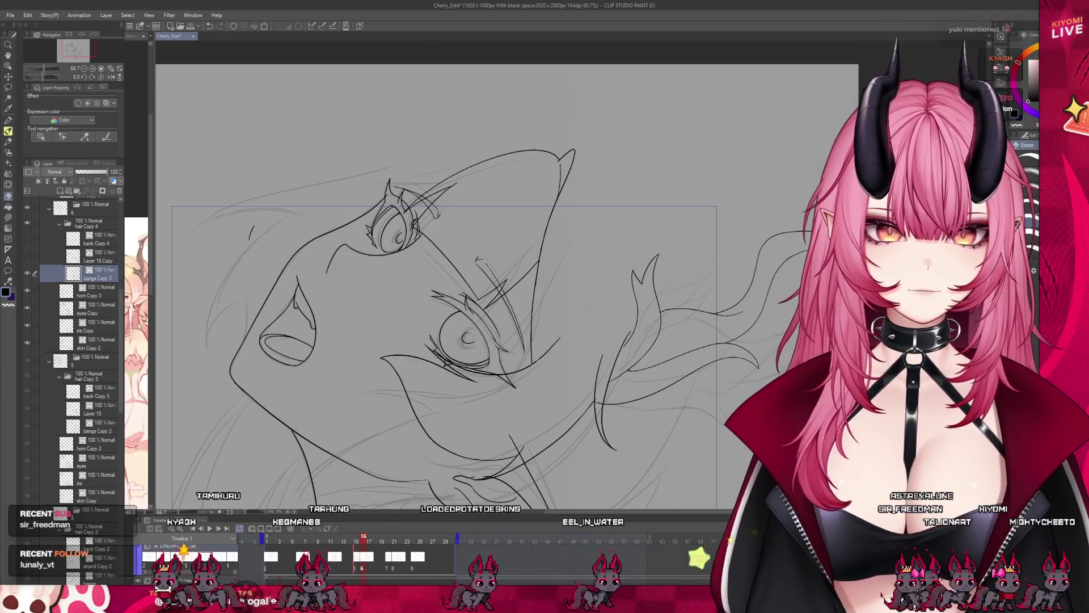
pyautogui.press('p')
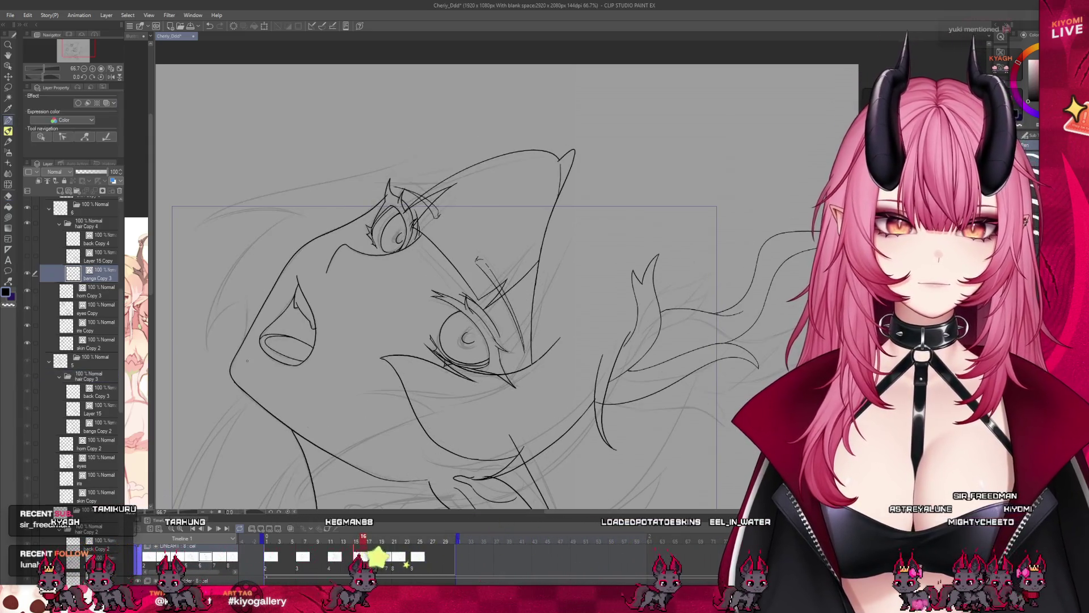
pyautogui.click(291, 529)
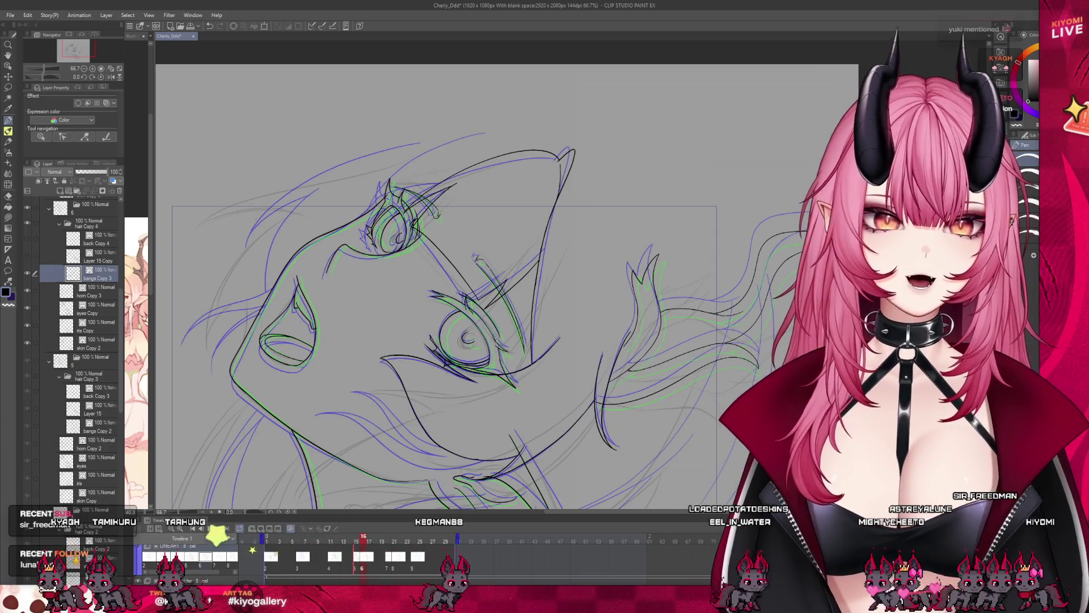